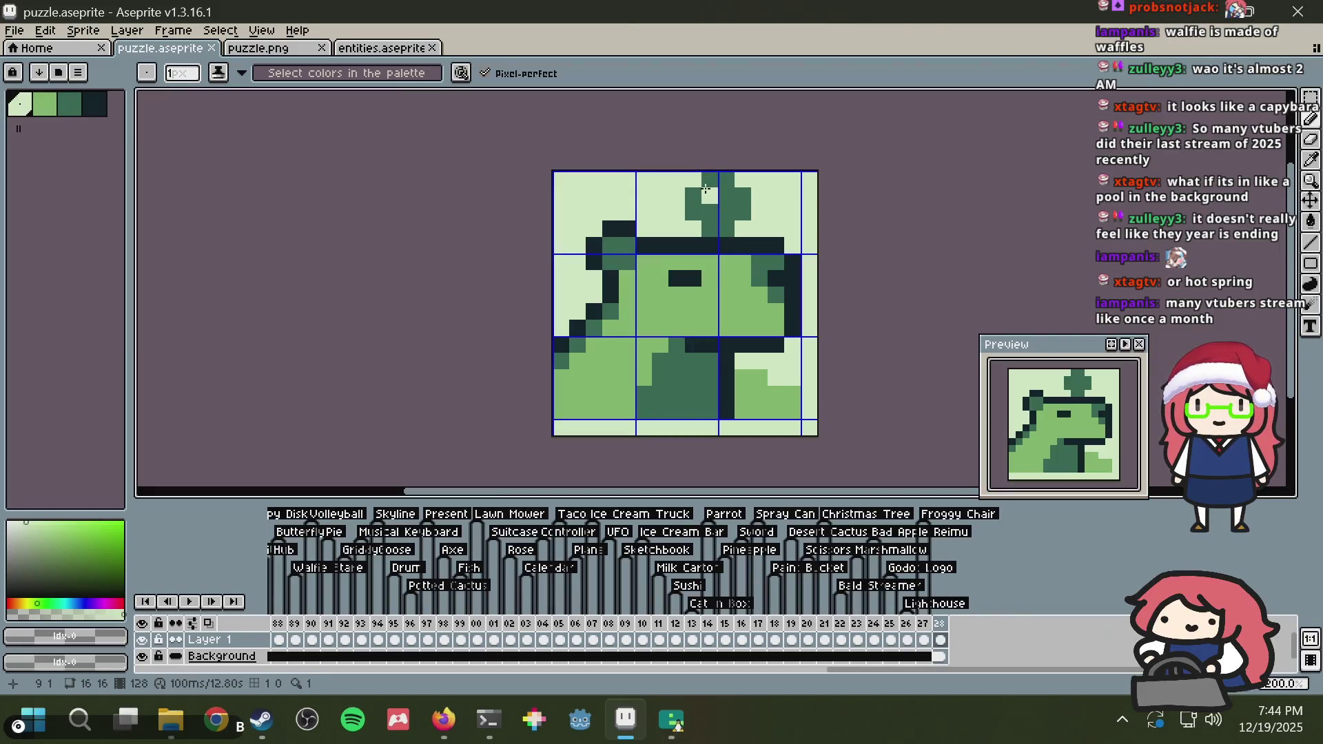
Step: Check the capybara pixel-art reference in Firefox, then undo the sprout back to a pointed triangle
key("m")
key("alt+Tab")
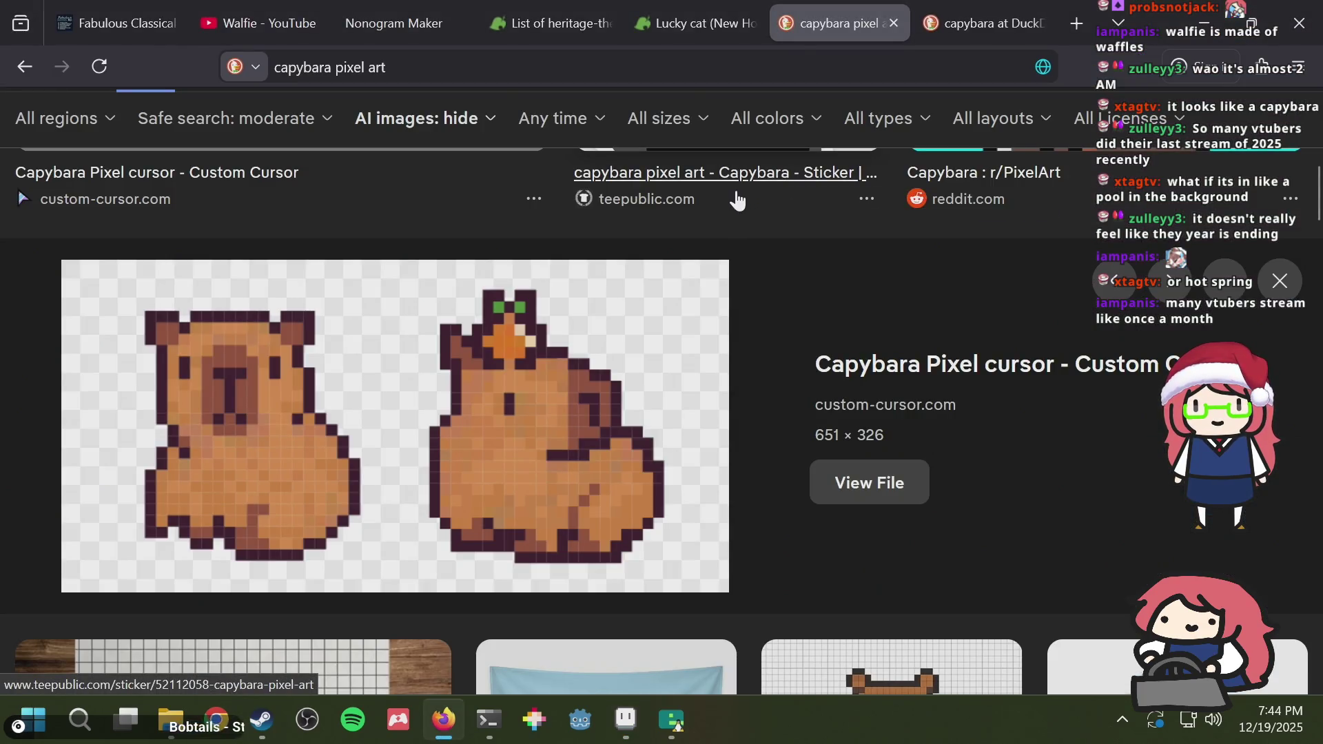
key("alt+Tab")
key("ctrl+z")
key("ctrl+z")
key("ctrl+z")
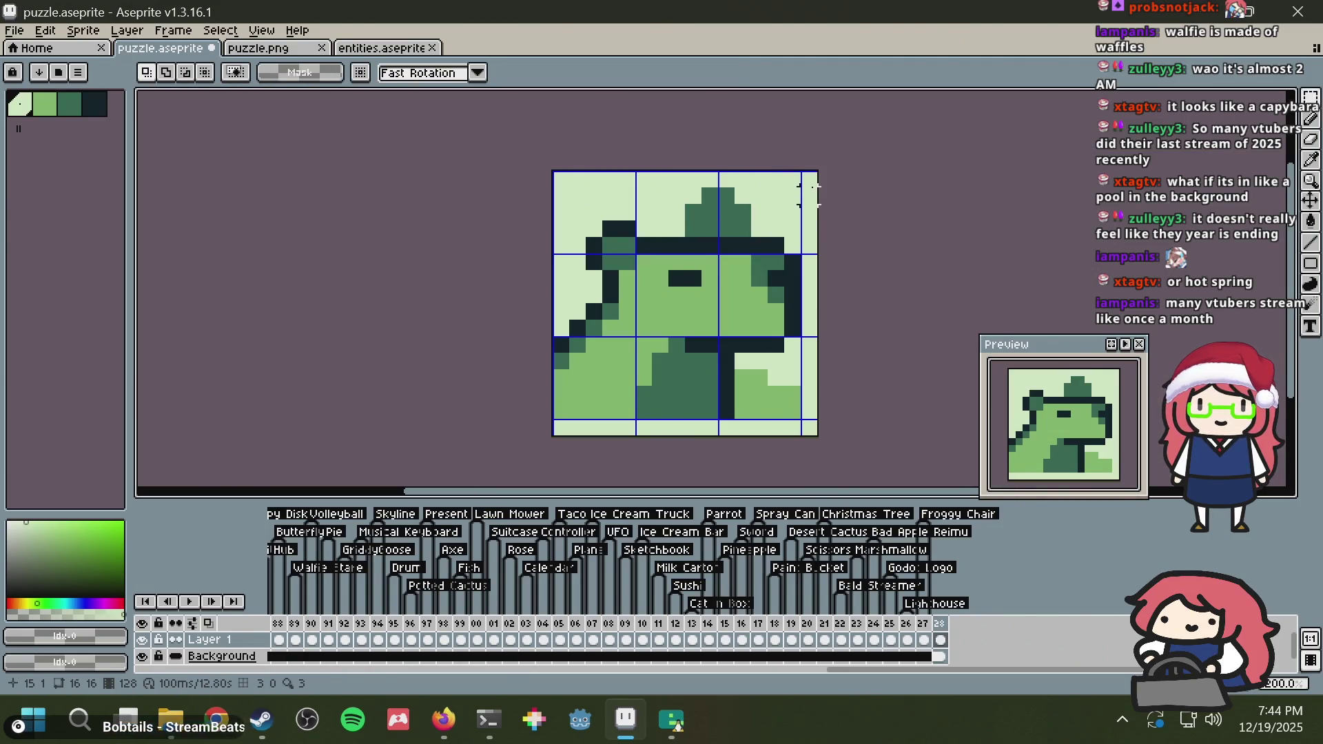
Step: Lighten the triangle's lower corners, extend the dark-green stem to the top edge, and save
key("i")
key("b")
left_click(743, 228)
left_click(693, 229)
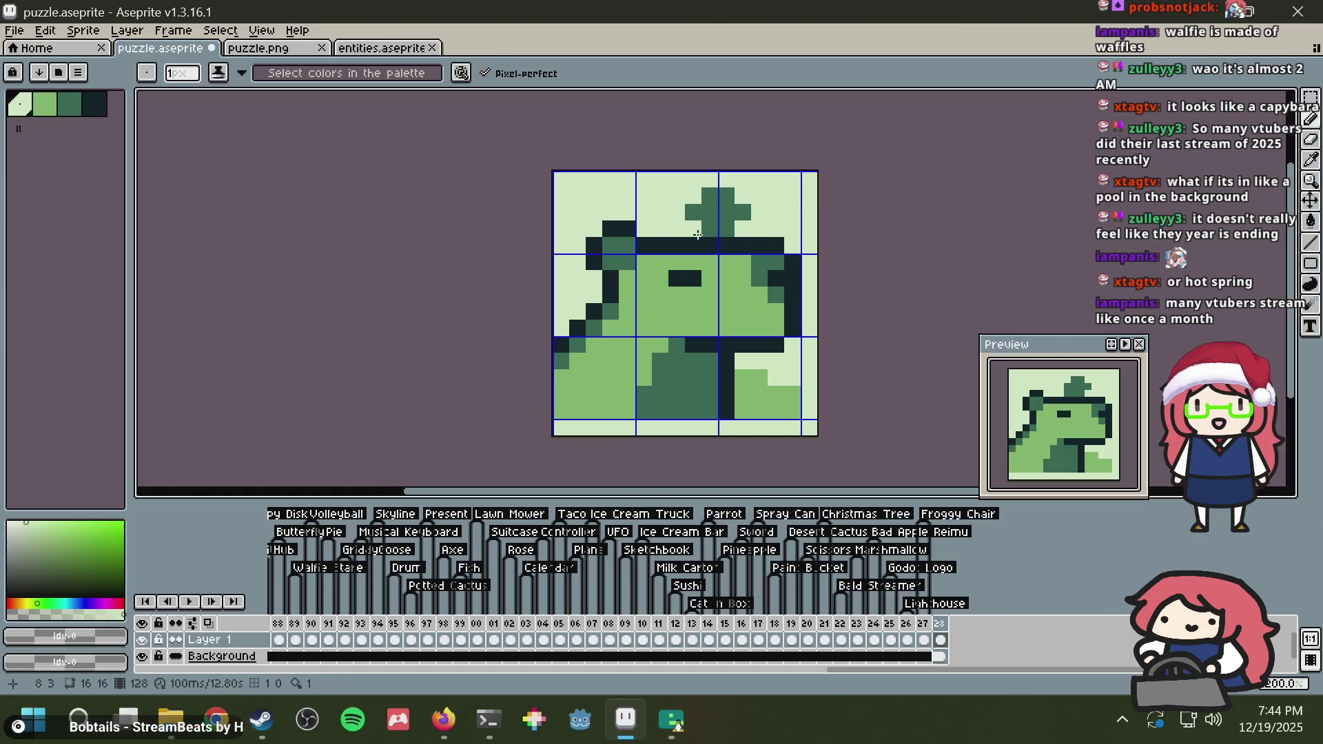
key("i")
left_click(712, 219)
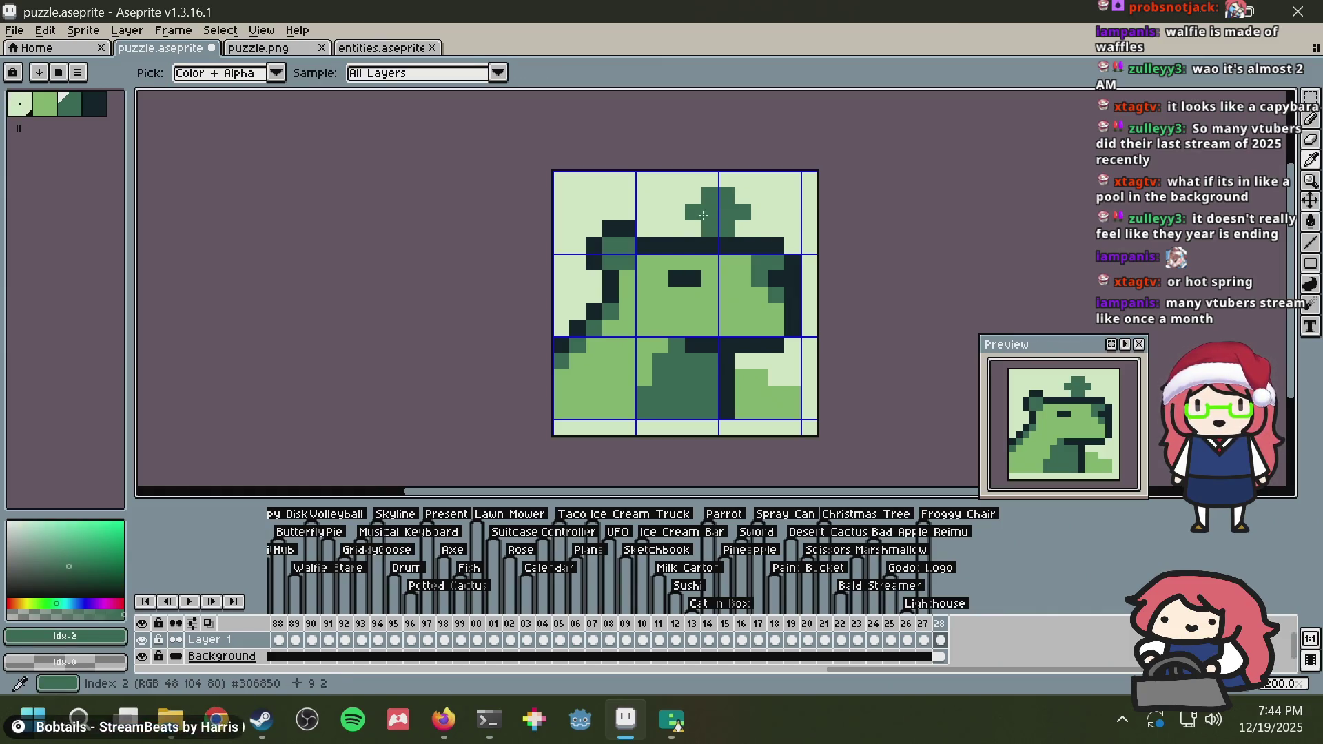
key("b")
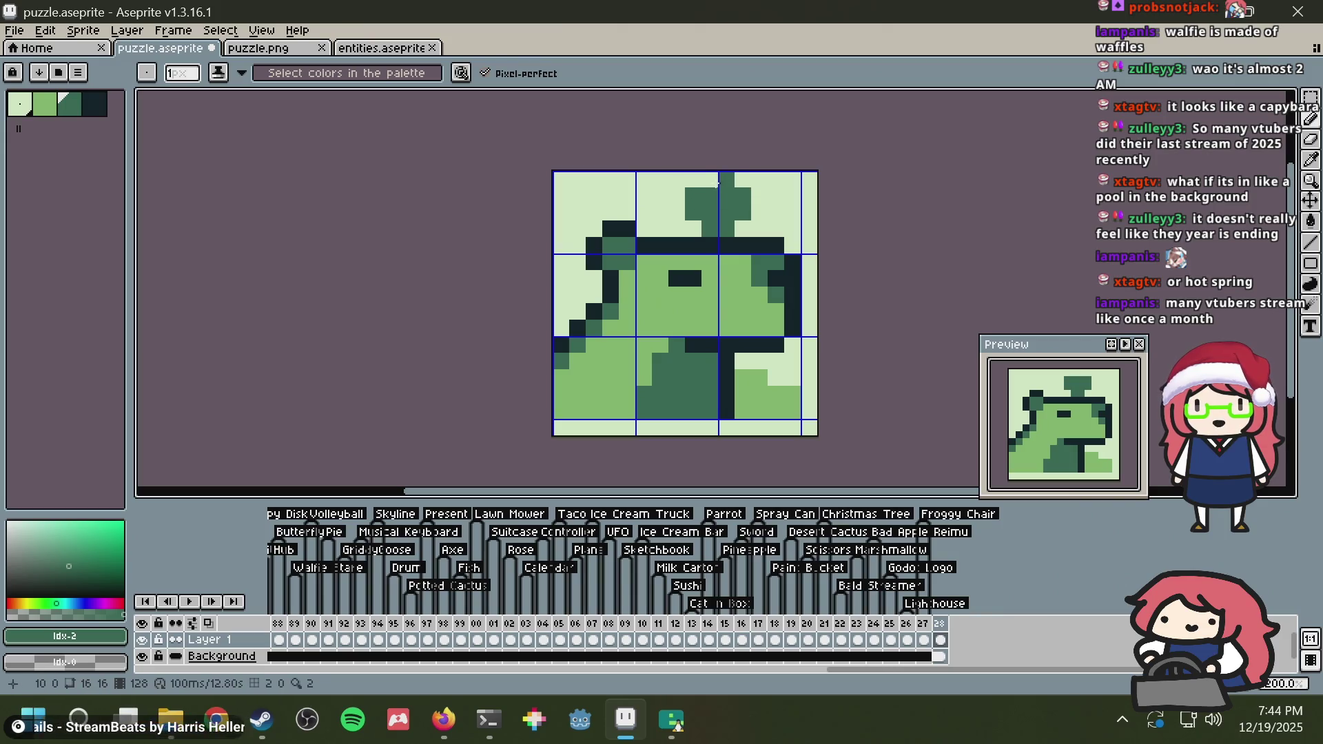
left_click_drag(717, 182, 726, 181)
key("ctrl+s")
Step: Try light-green pixels at the top-left and left edge, undo them, and save
scroll(758, 206, "down", 1)
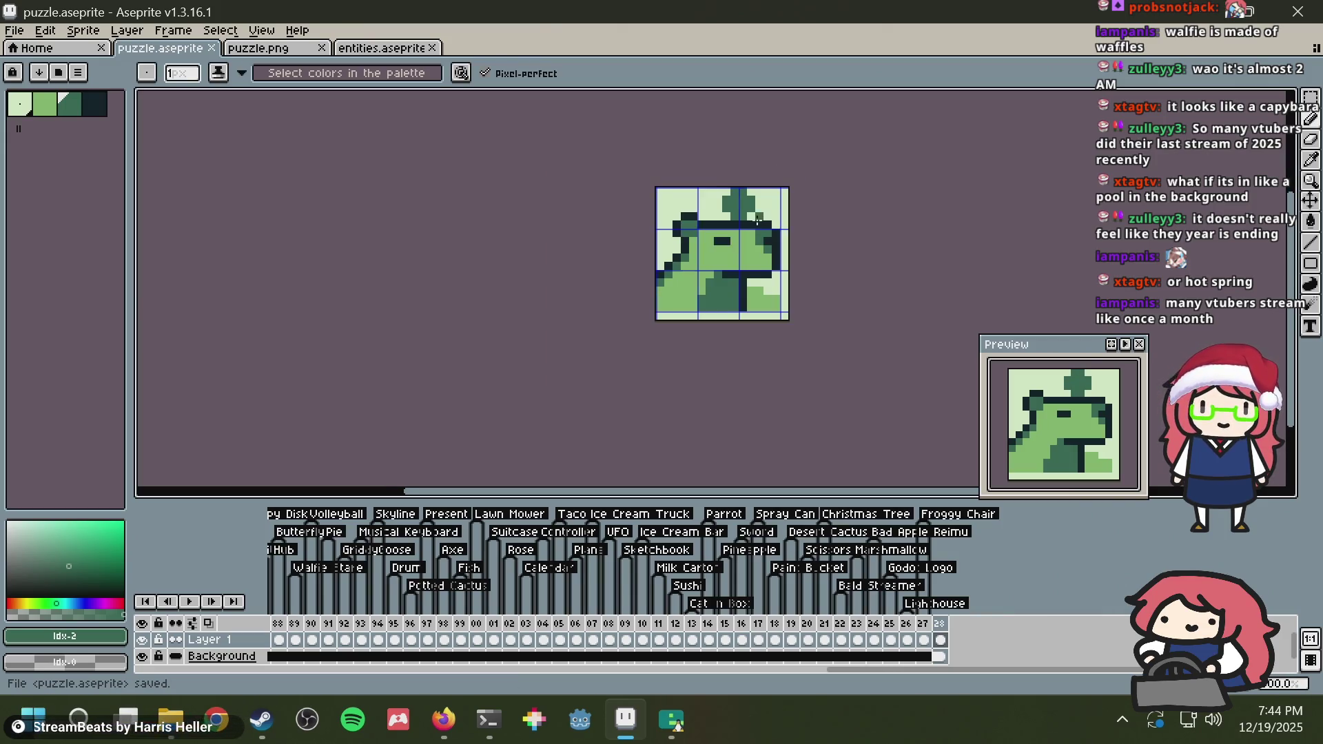
scroll(758, 219, "up", 3)
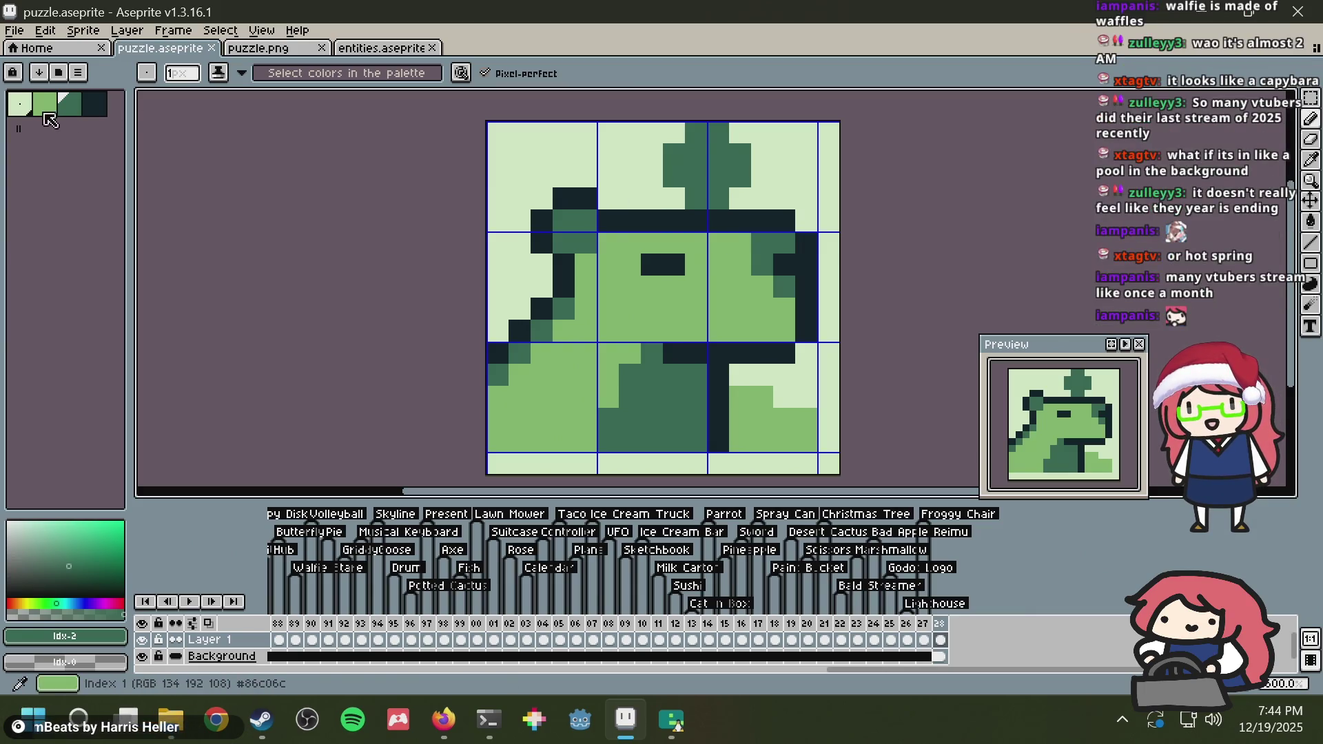
left_click(45, 105)
left_click(533, 138)
left_click_drag(520, 134, 523, 148)
left_click(503, 181)
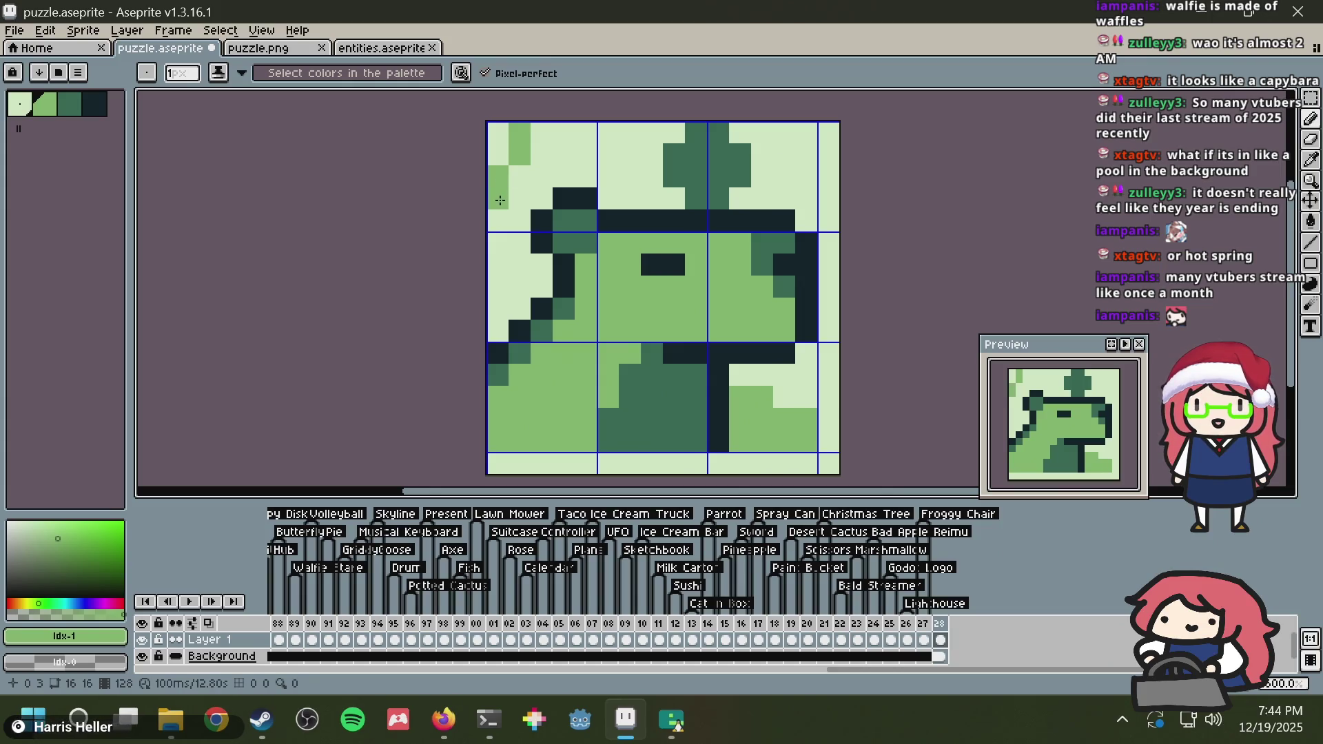
left_click(512, 233)
key("ctrl+z")
key("ctrl+z")
key("ctrl+z")
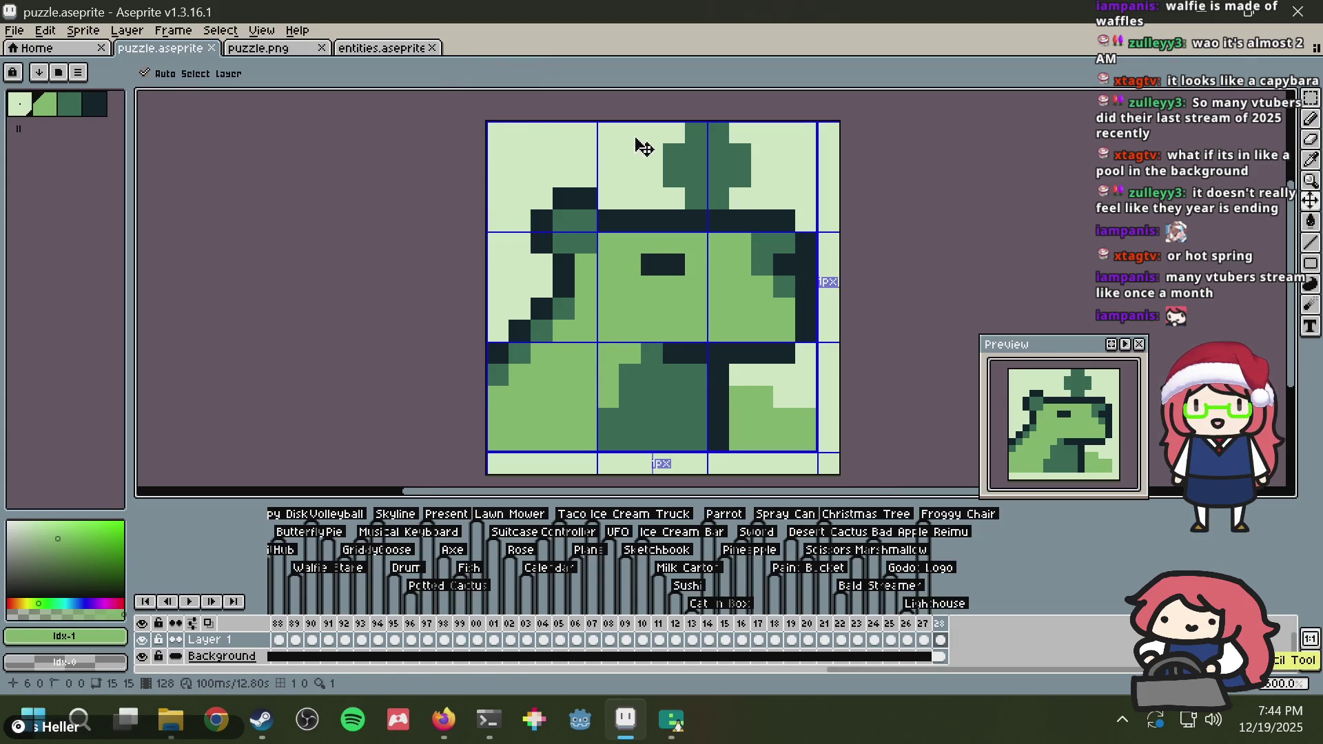
key("ctrl+s")
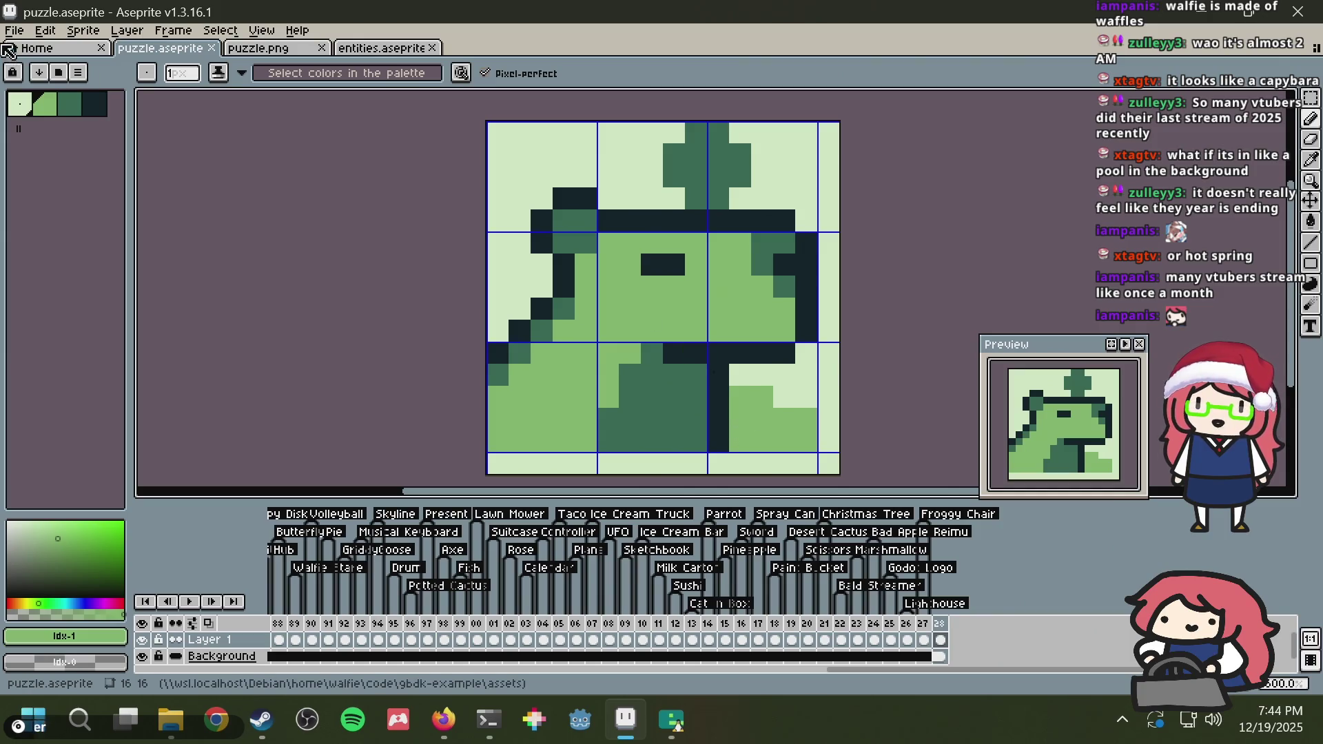
Step: Paint a dark-green line along row 12 at the lower right, undoing stray attempts
key("bracketright")
left_click(630, 264)
key("ctrl+z")
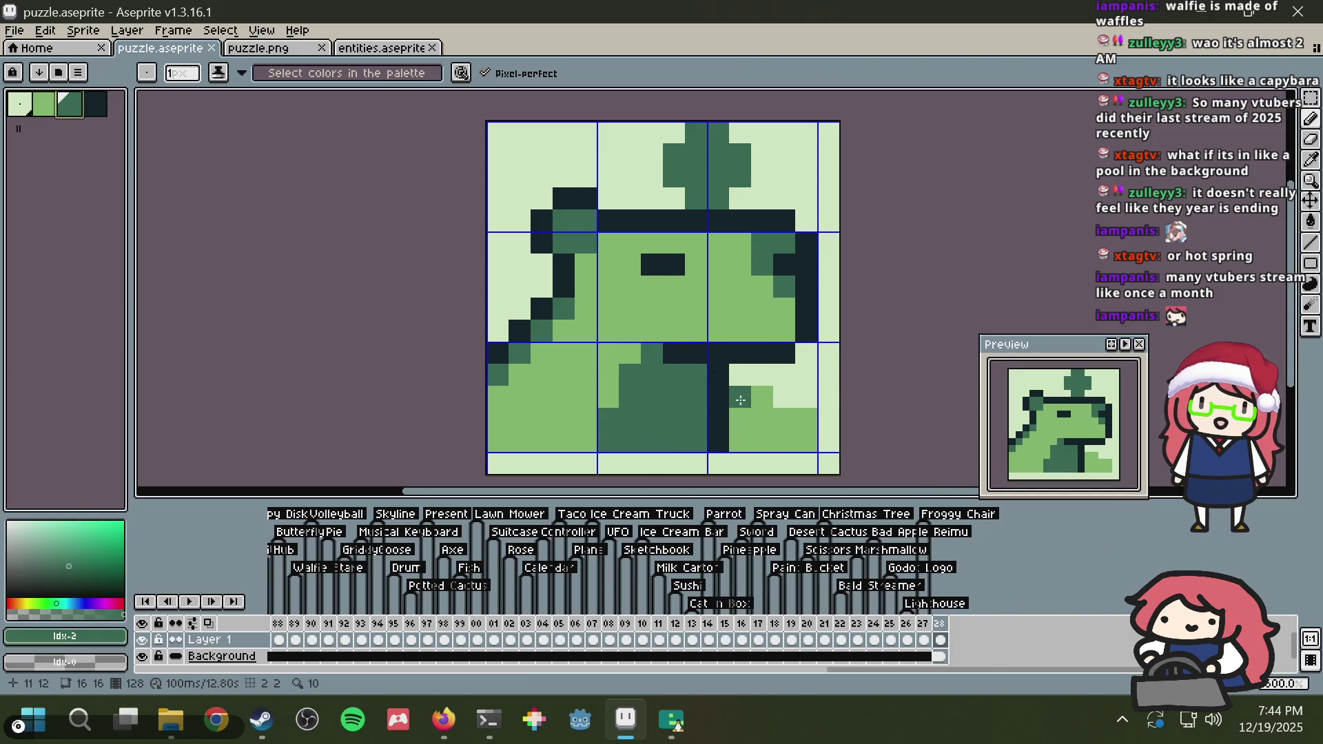
mouse_move(740, 396)
left_mouse_down()
mouse_move(764, 398)
mouse_move(740, 424)
left_mouse_up()
left_click(768, 424)
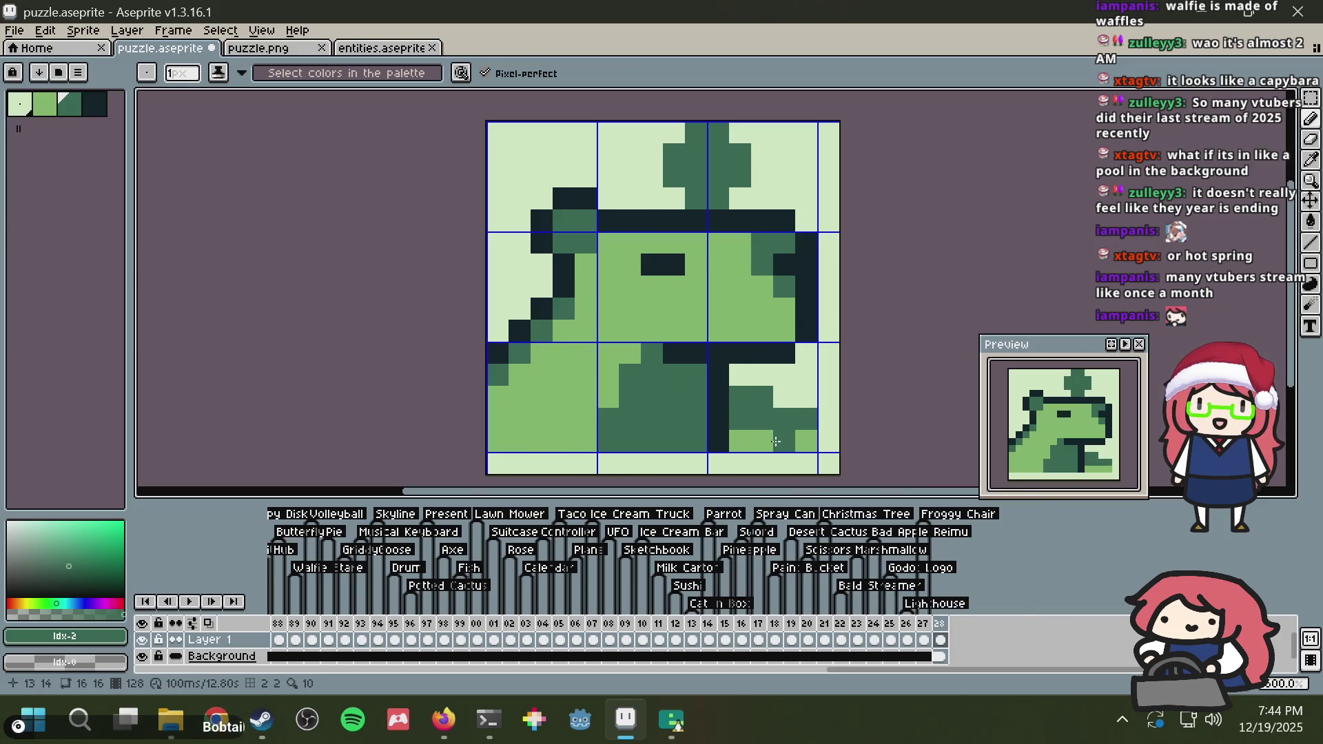
key("ctrl+z")
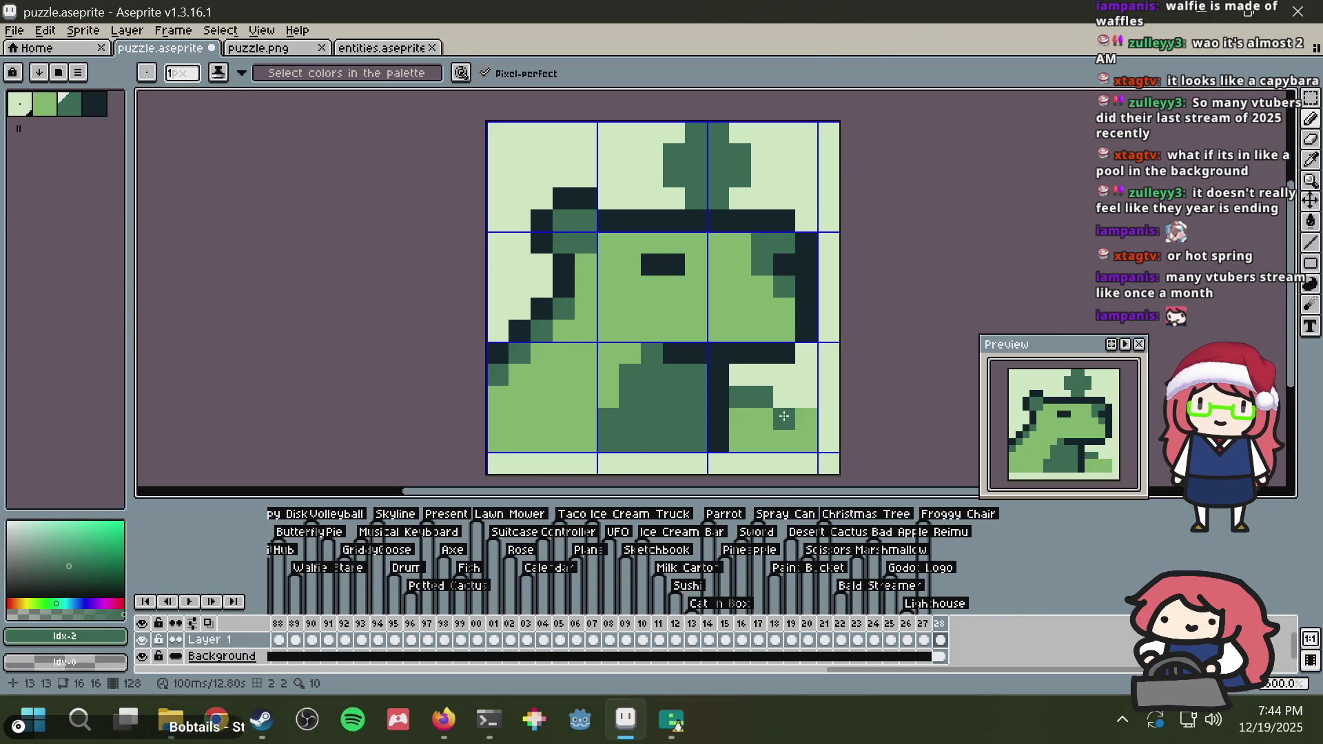
left_click_drag(784, 416, 807, 416)
key("ctrl+z")
key("ctrl+z")
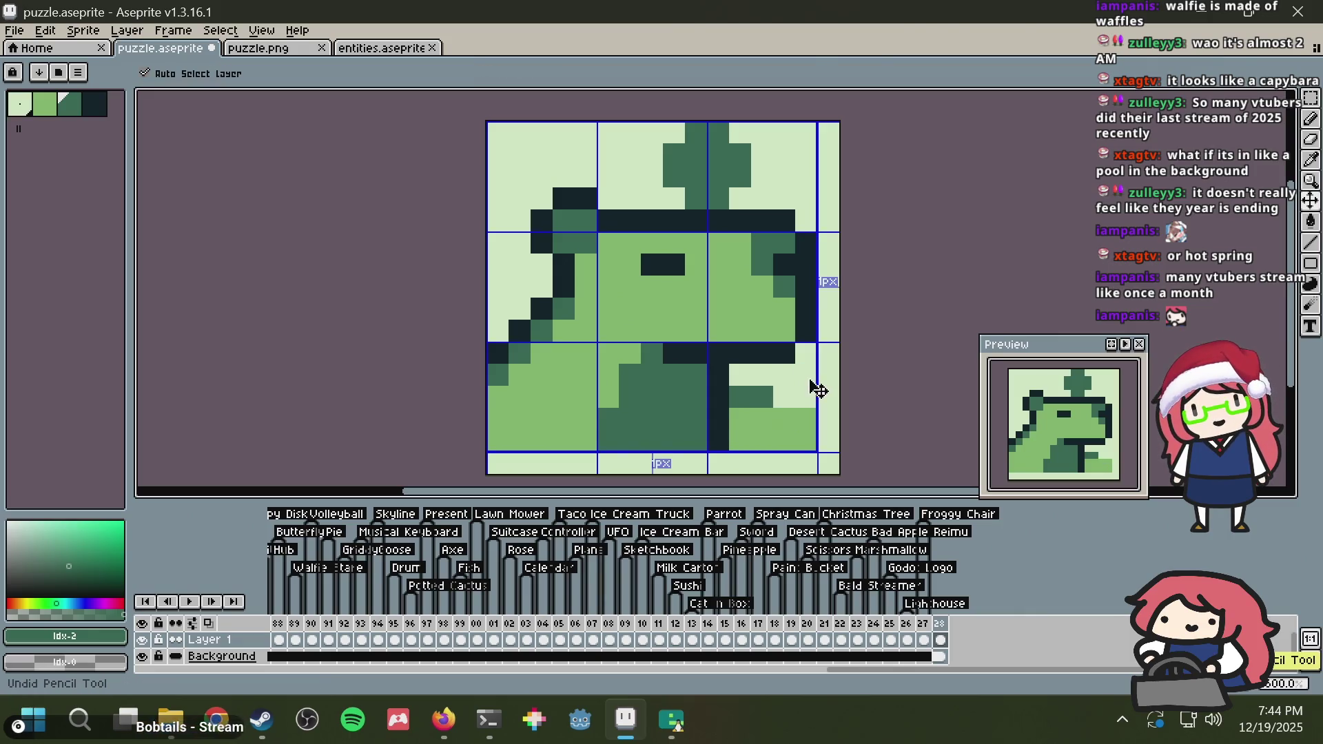
left_click_drag(740, 399, 798, 396)
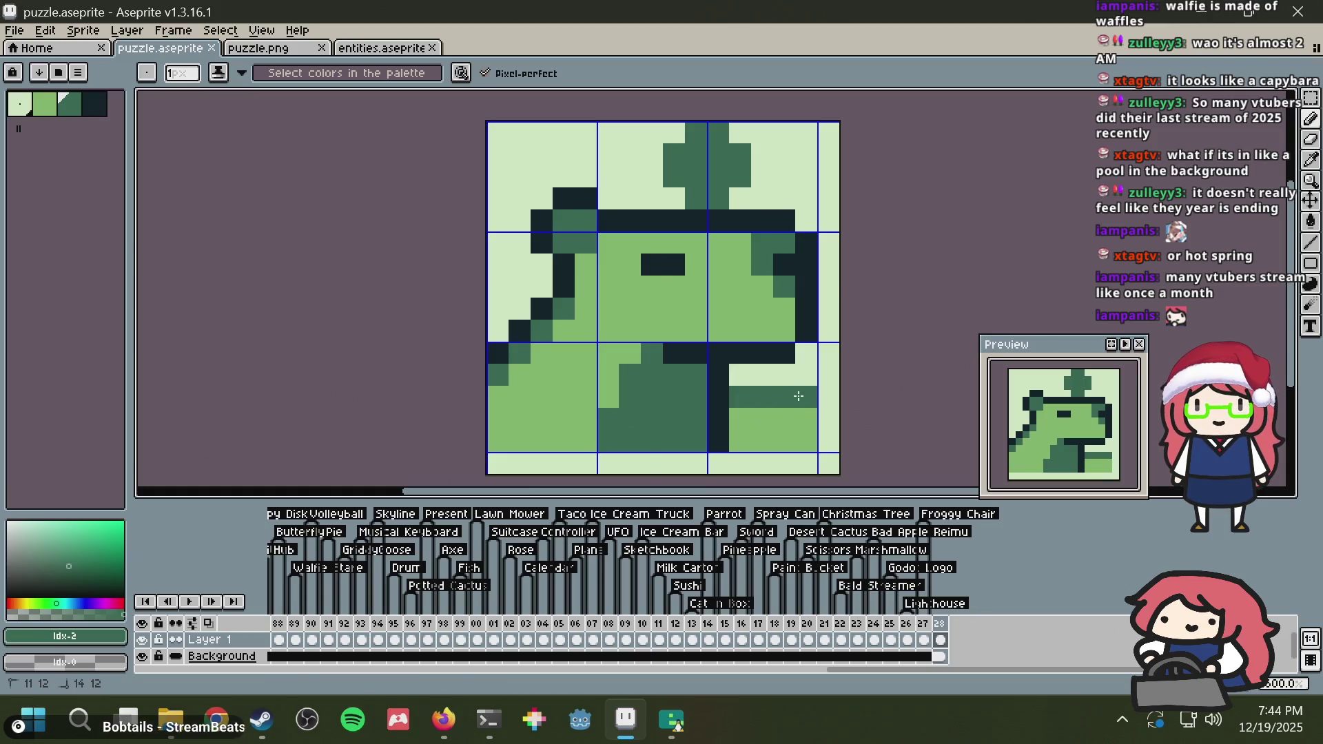
Step: Sample the light background colour and draw a light line along row 14 under the body
key("alt")
left_click(801, 365, "alt")
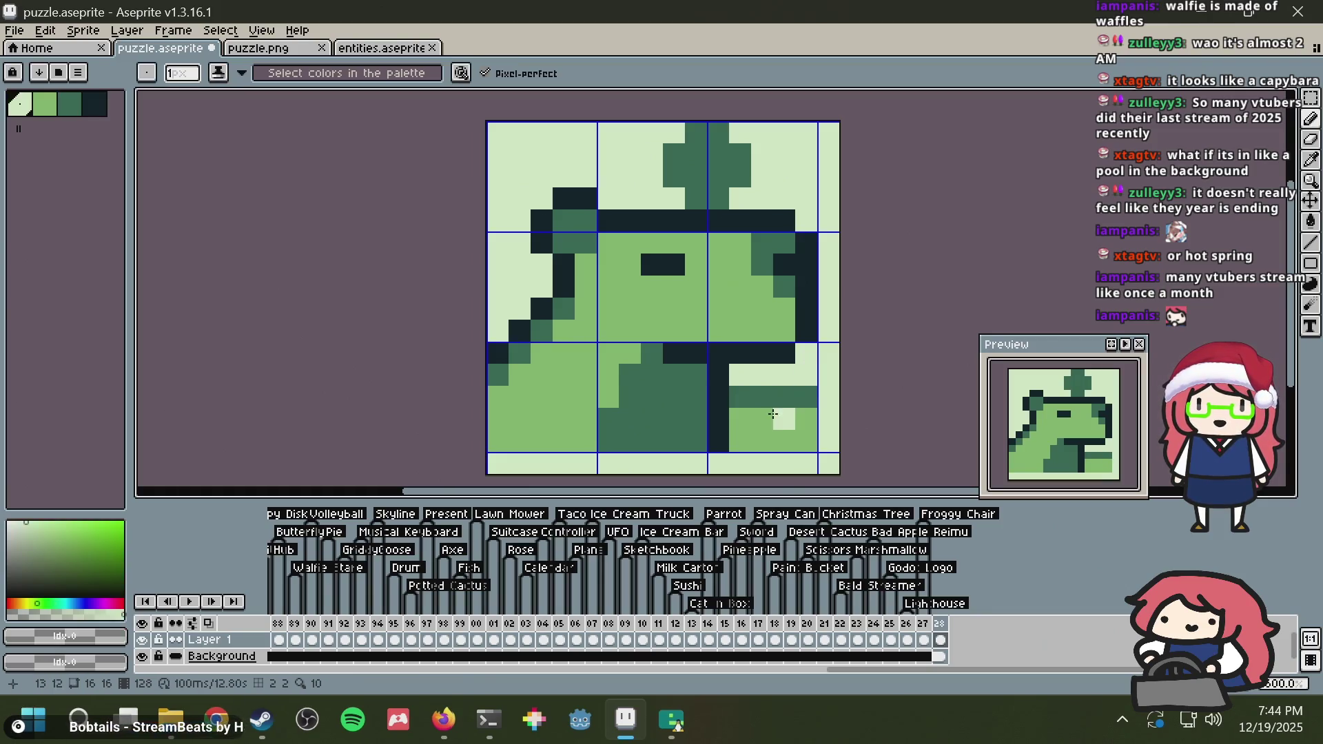
left_click_drag(737, 439, 547, 451)
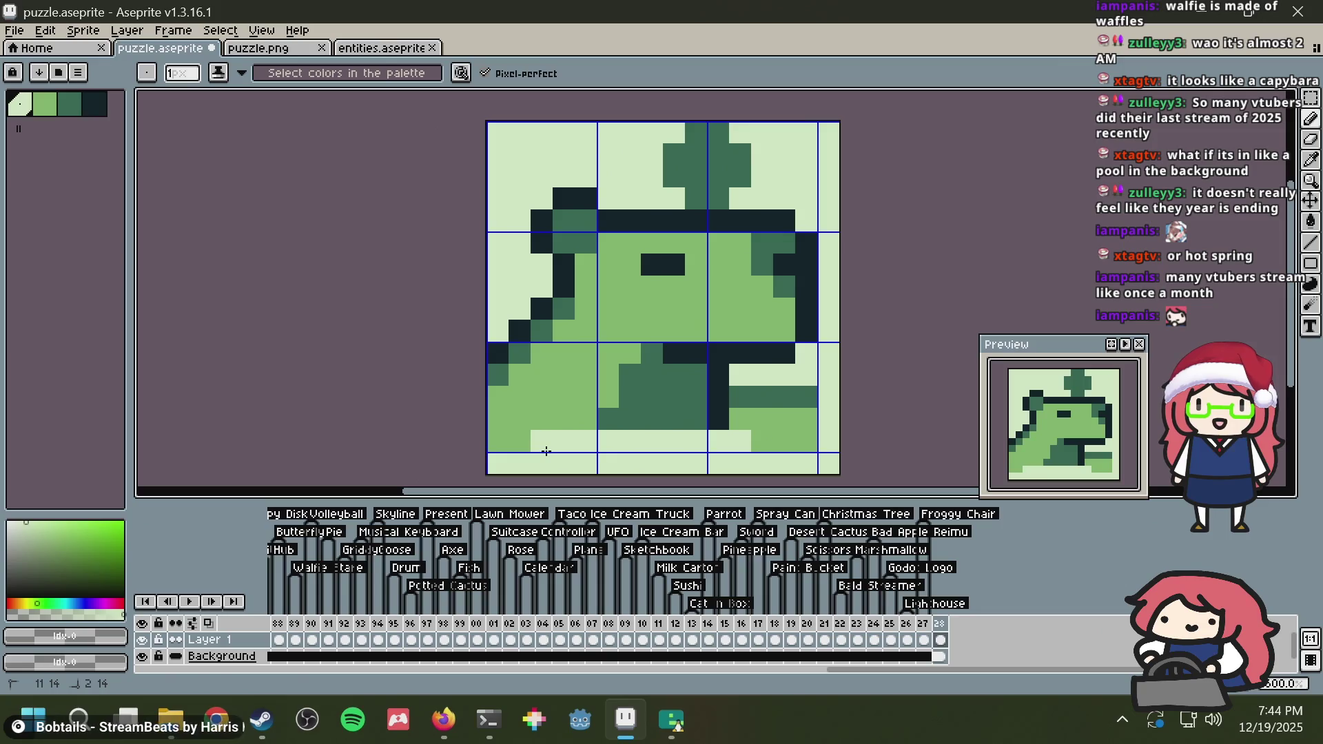
Step: Redraw the row 14 line ending at pixel 3, recolour part of it medium green, and lighten row 13's left pixel
key("ctrl+z")
left_click_drag(739, 441, 541, 441)
left_click(765, 409, "alt")
left_click_drag(744, 440, 566, 439)
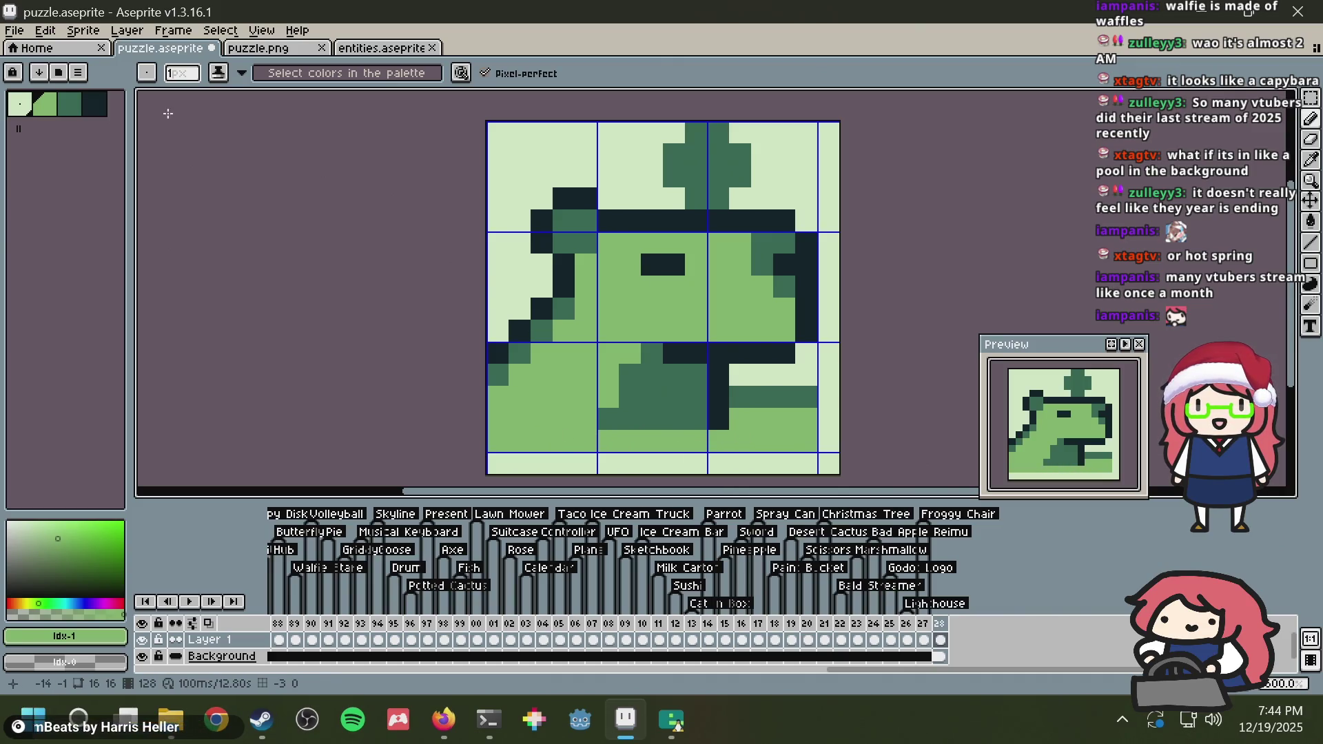
left_click(649, 463, "alt")
mouse_move(668, 417)
left_mouse_down()
mouse_move(697, 418)
mouse_move(548, 441)
mouse_move(524, 427)
mouse_move(608, 443)
mouse_move(735, 416)
mouse_move(668, 443)
mouse_move(531, 443)
left_mouse_up()
key("ctrl+z")
left_click(498, 419)
Step: Add medium-green pixels at the top-left edge, undoing a row 13 pixel and a longer left stroke, then save
left_click(696, 443, "alt")
left_click(532, 417, "alt")
left_click(557, 410)
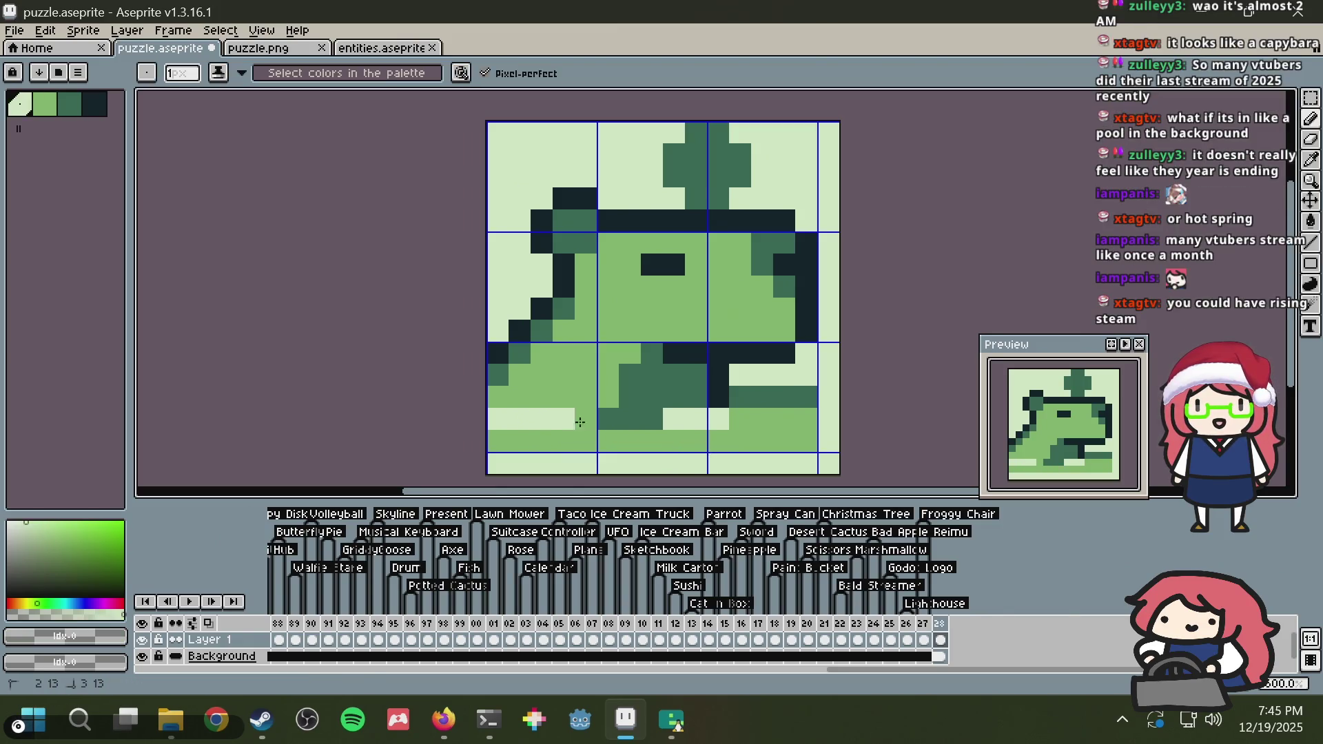
key("ctrl+z")
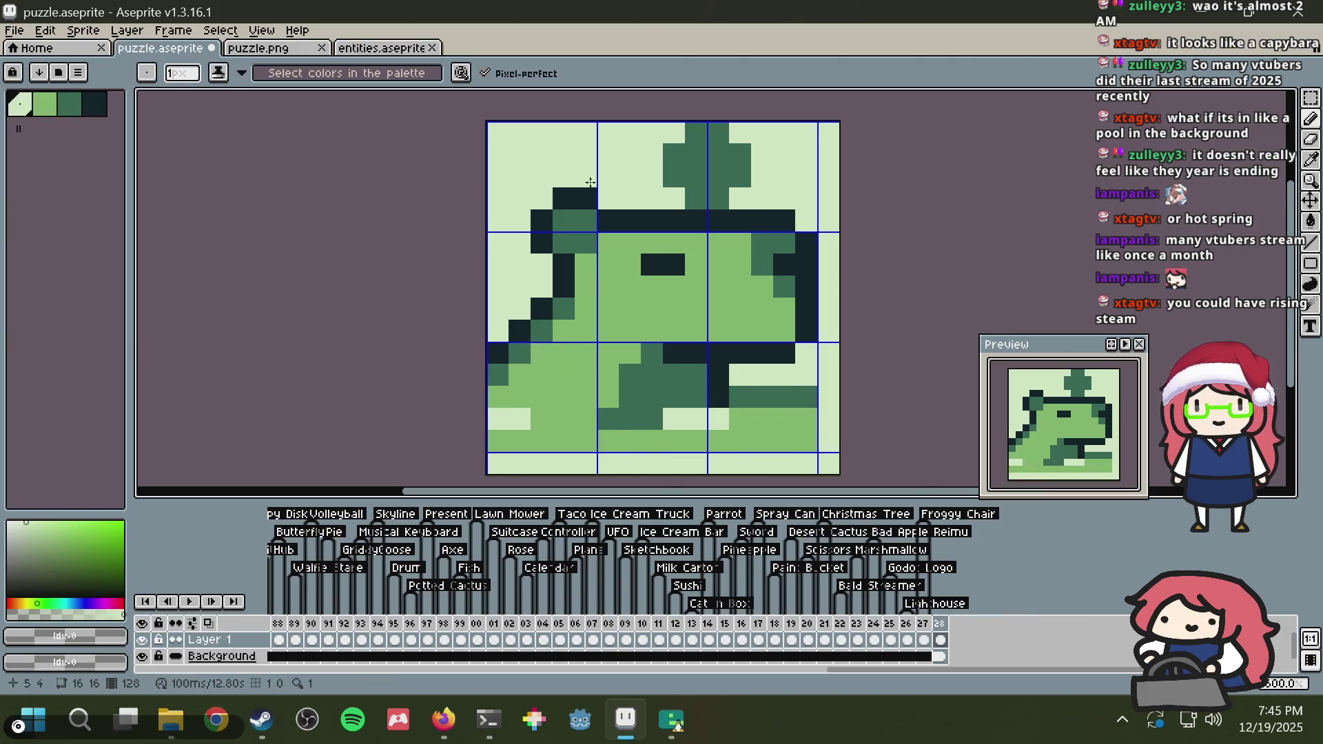
left_click(618, 268, "alt")
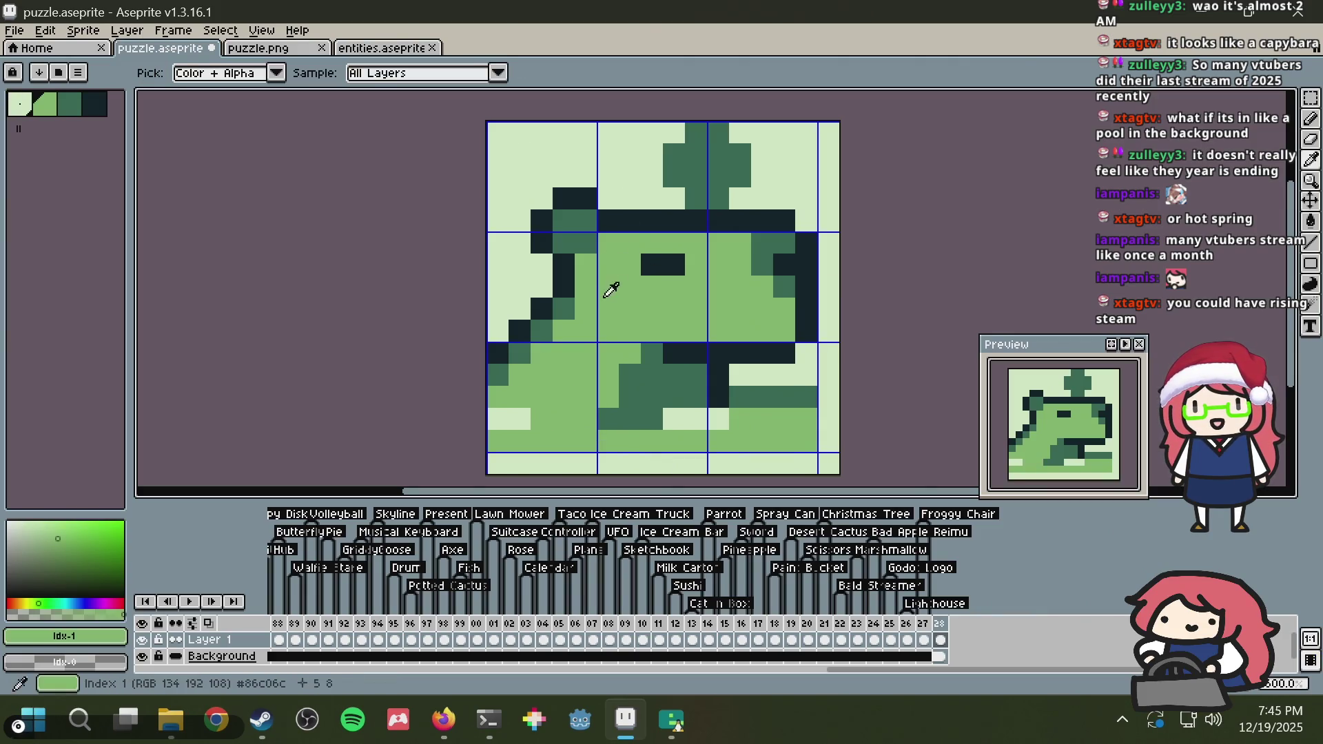
left_click(520, 153)
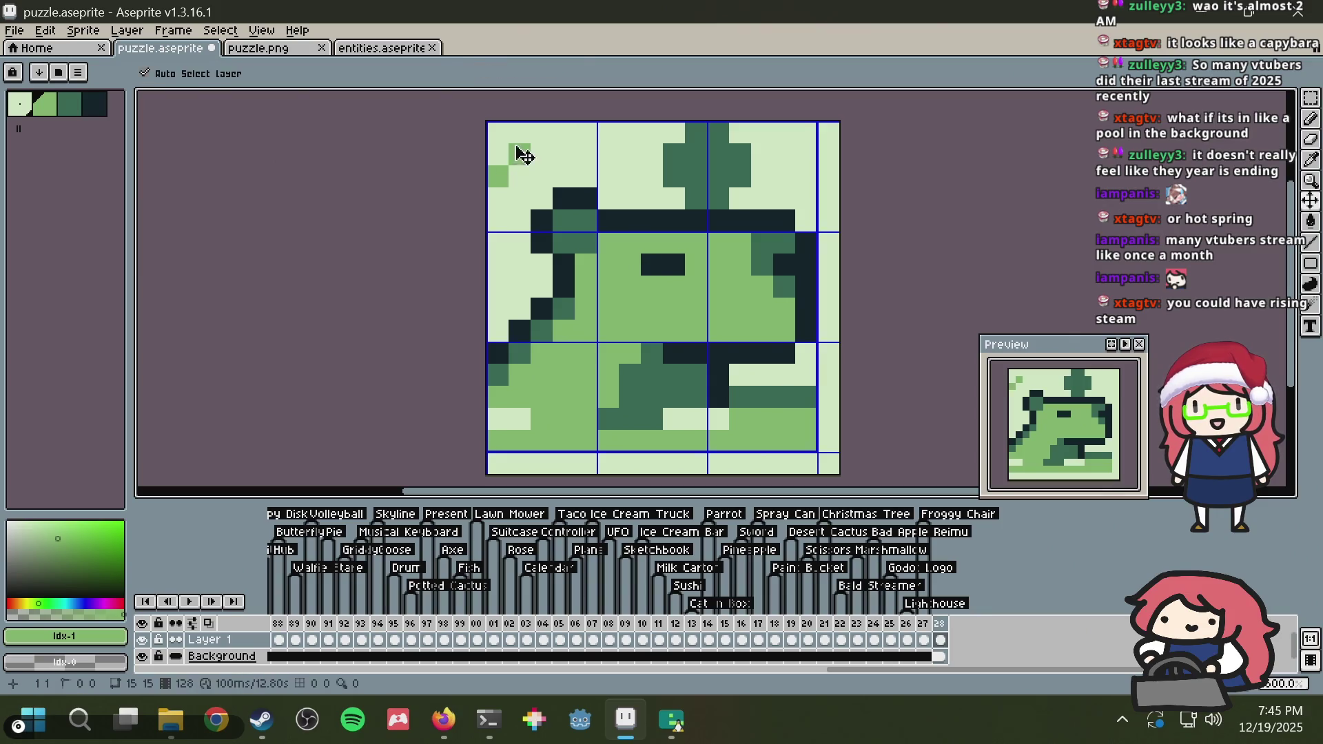
left_click(516, 178, "shift")
mouse_move(516, 178)
left_mouse_down()
mouse_move(497, 248)
mouse_move(524, 299)
left_mouse_up()
key("ctrl+z")
key("ctrl+z")
key("ctrl+z")
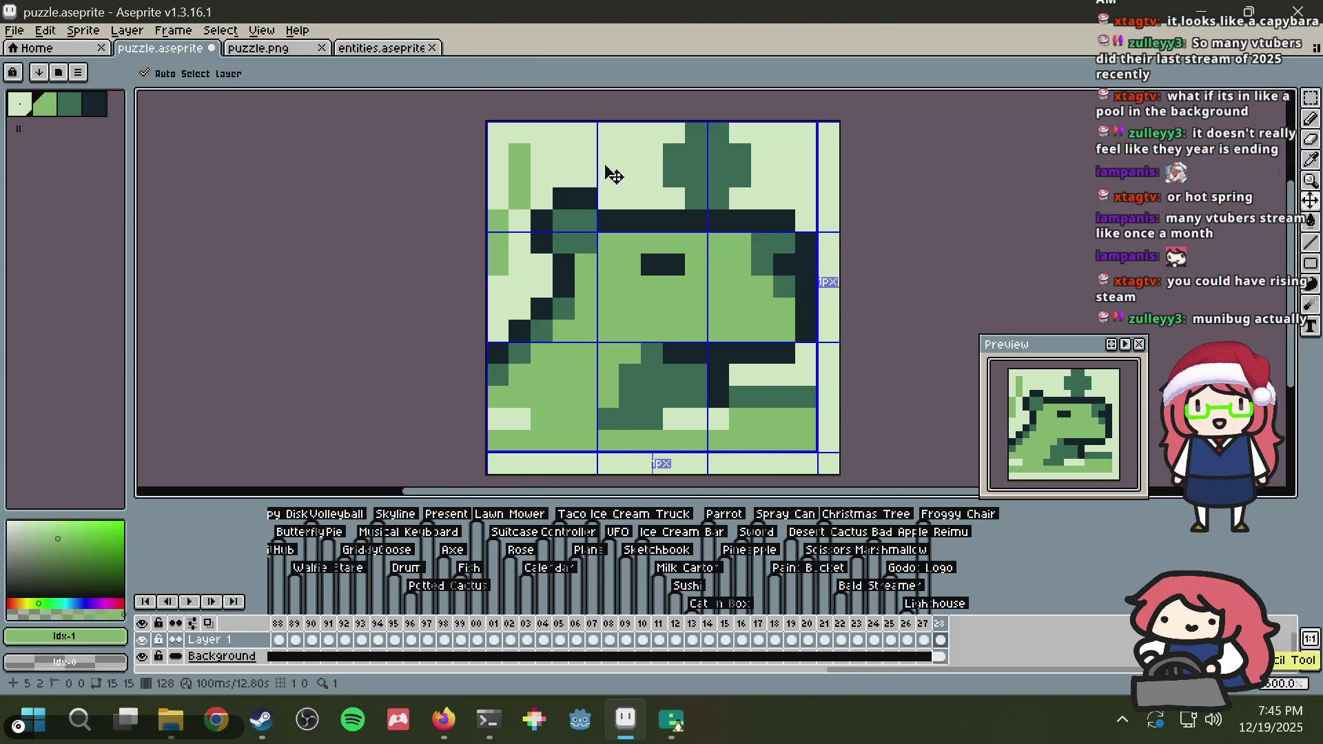
key("ctrl+s")
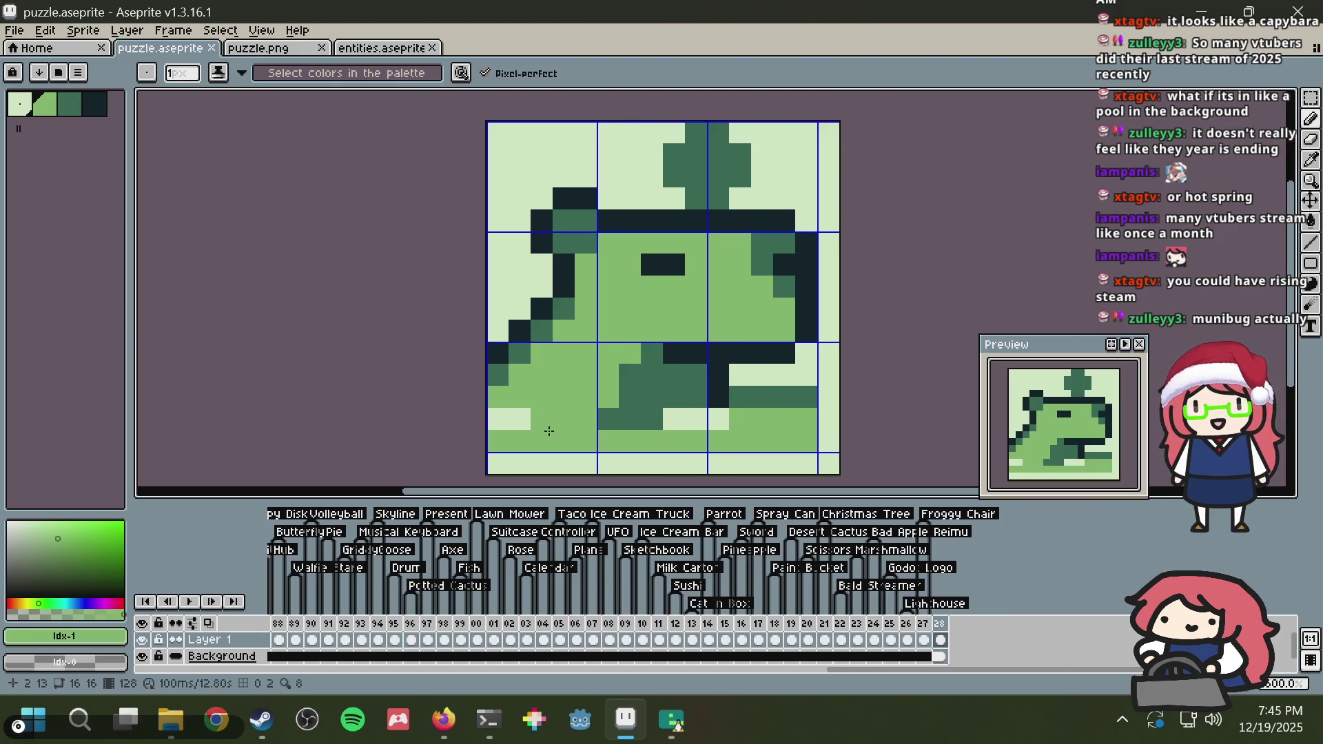
Step: Recolour the lower-left pixels medium and light green and draw a light line across the lower body
left_click(527, 417, "alt")
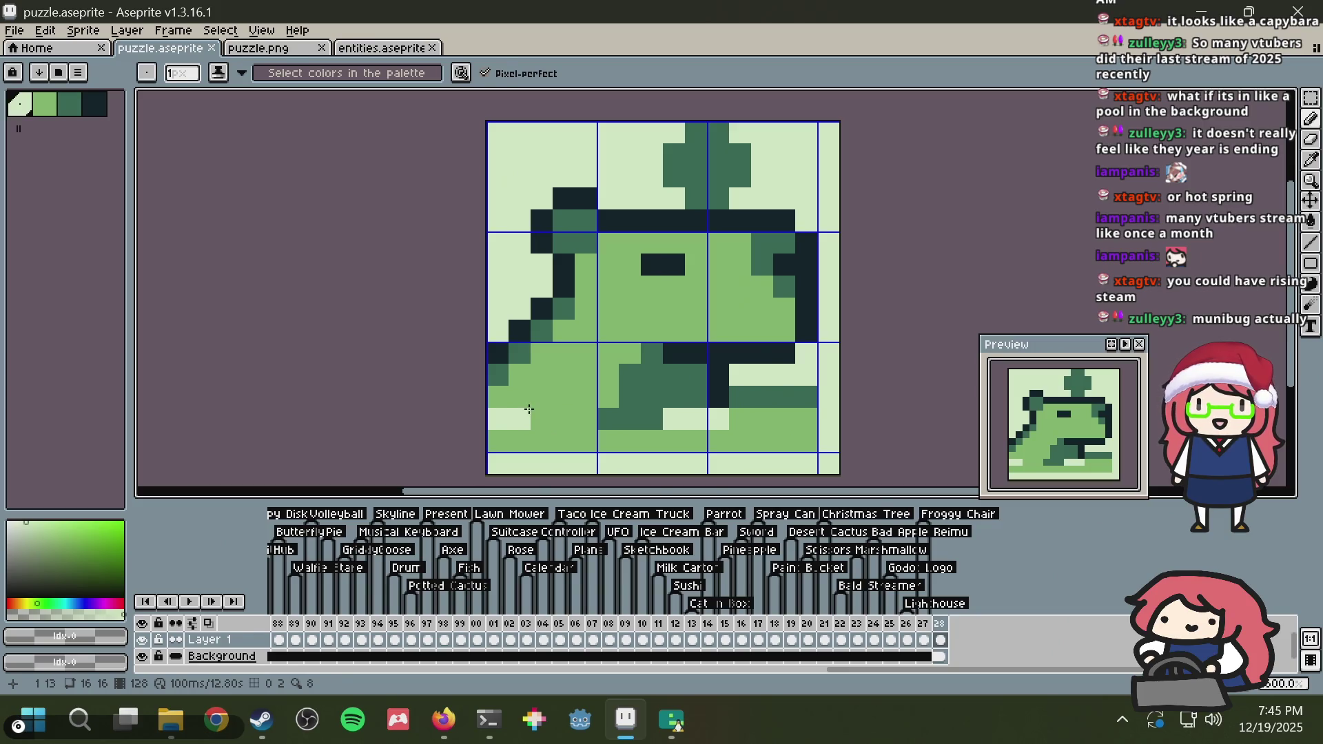
left_click(511, 403, "alt")
left_click(498, 418)
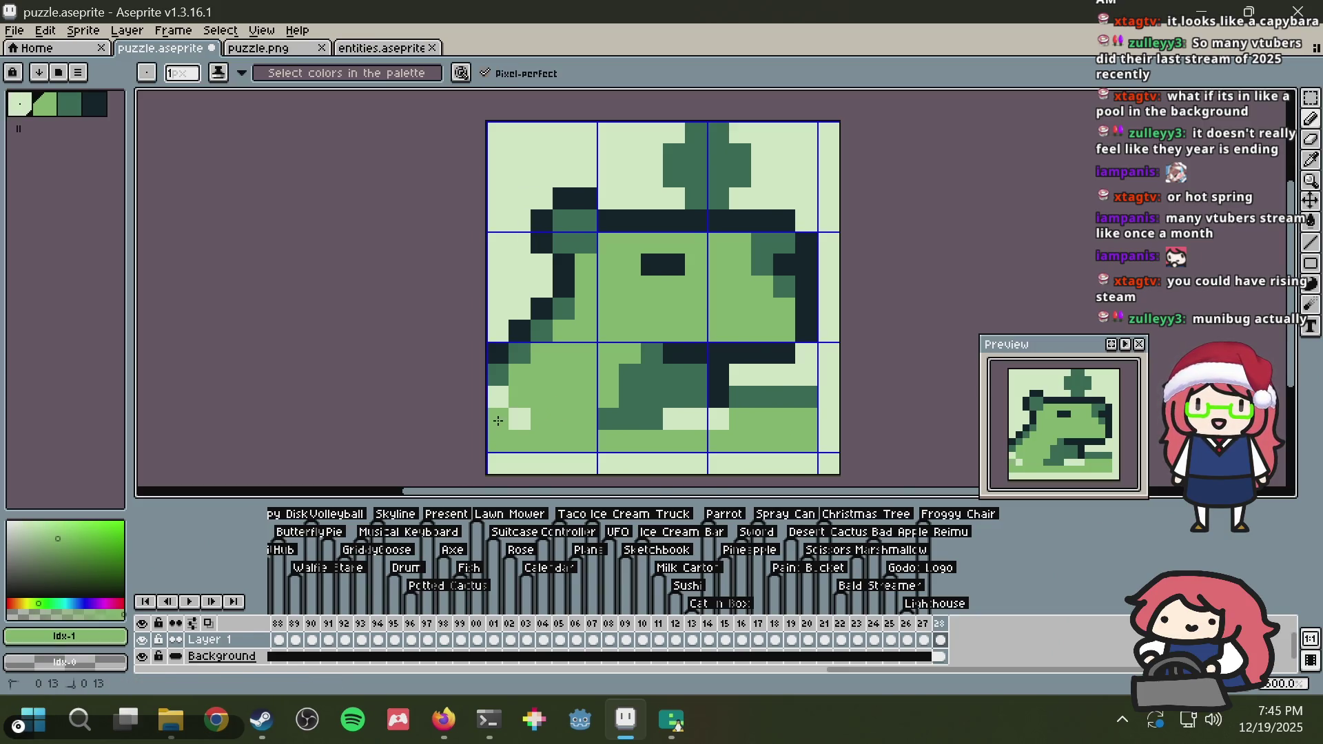
left_click(498, 394, "alt")
left_click(513, 400)
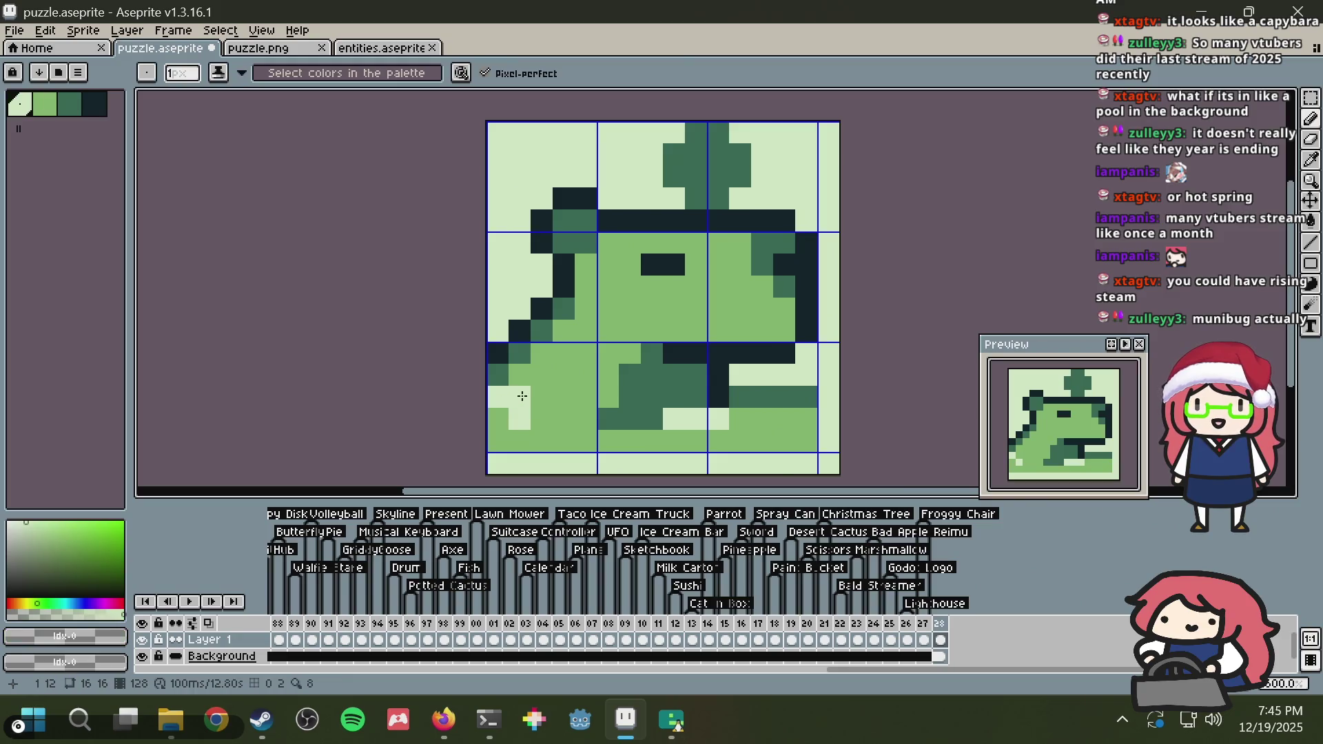
left_click(506, 413, "alt")
left_click(515, 420)
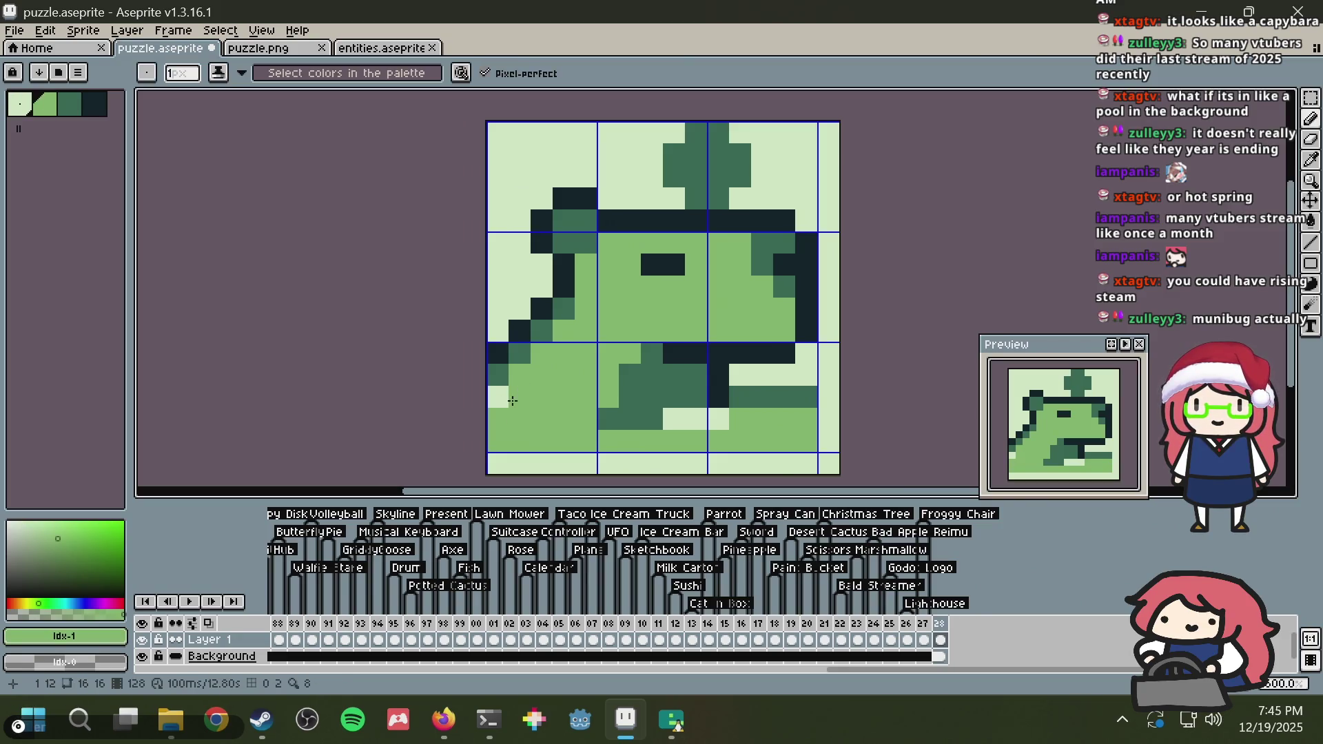
left_click(521, 393, "alt")
left_click_drag(534, 417, 629, 414)
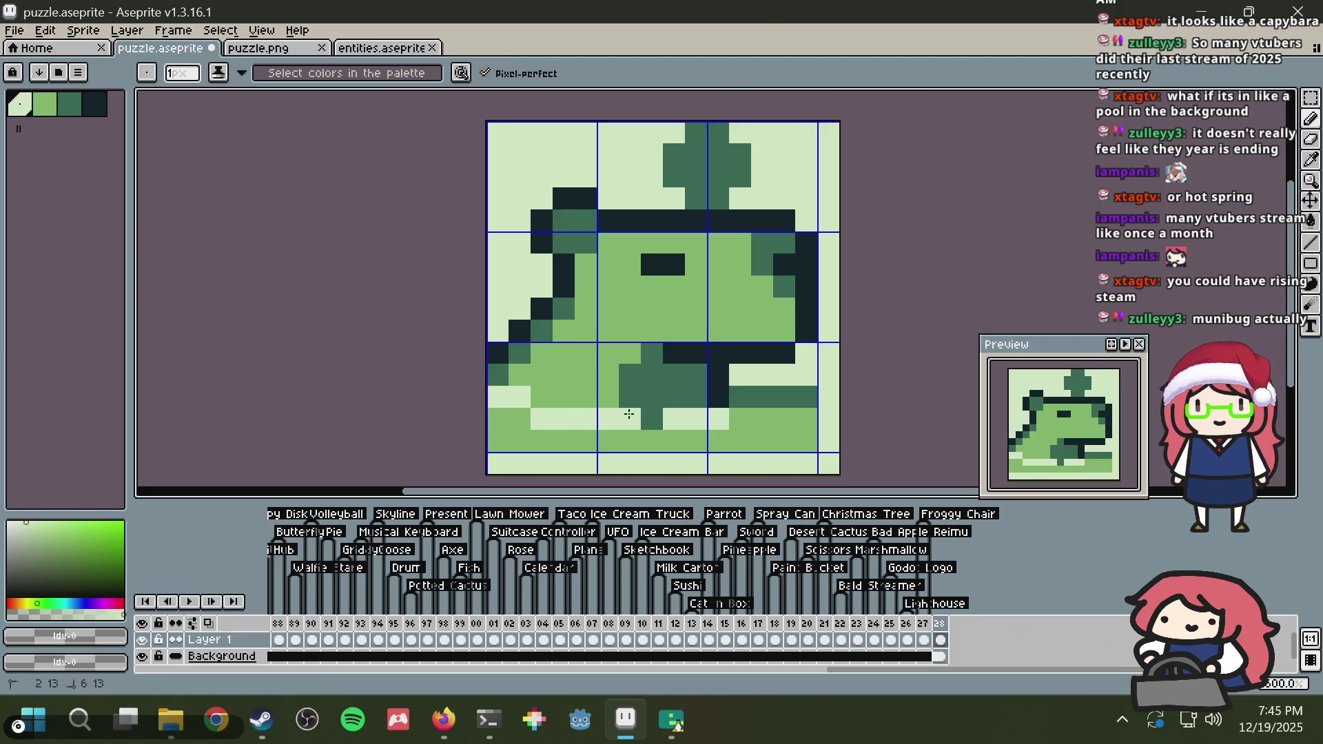
Step: Lighten two dark pixels at the lower right and paint the pixels below medium green
left_click(704, 396)
left_click(717, 396)
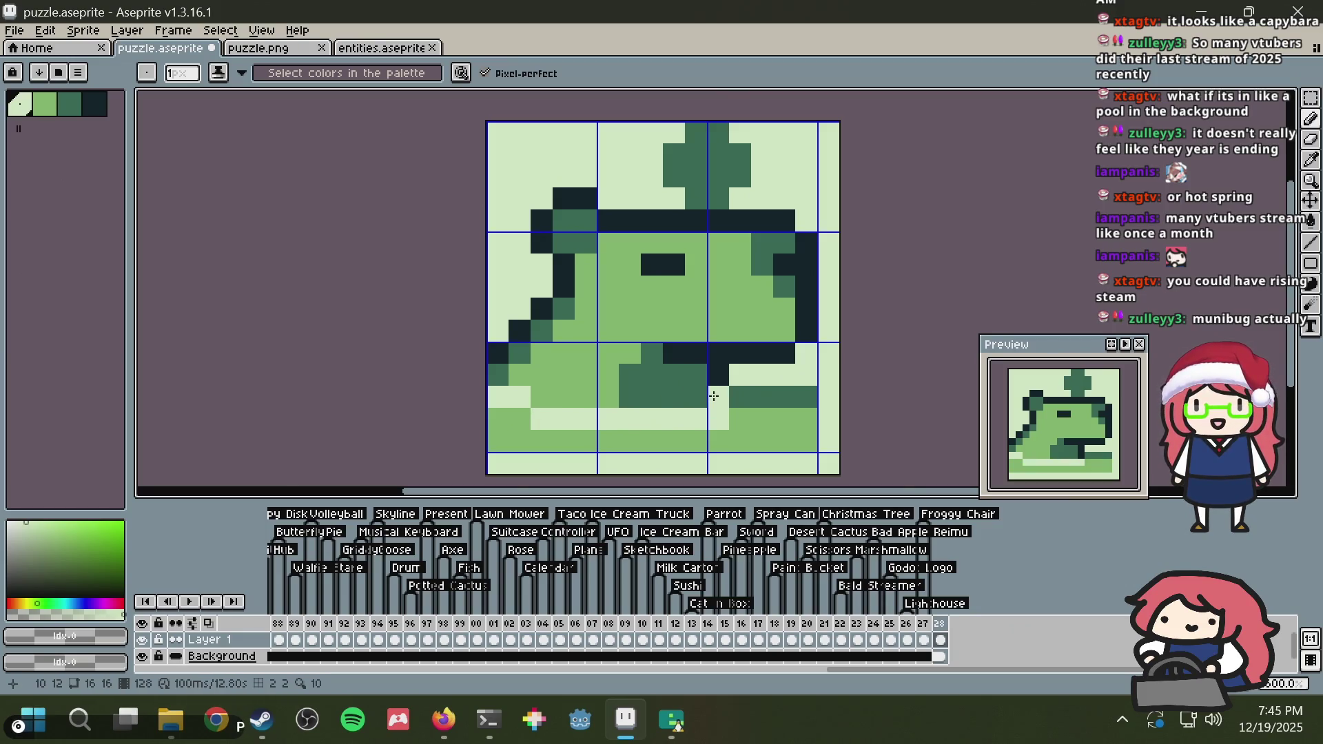
left_click(753, 413, "alt")
left_click(699, 421)
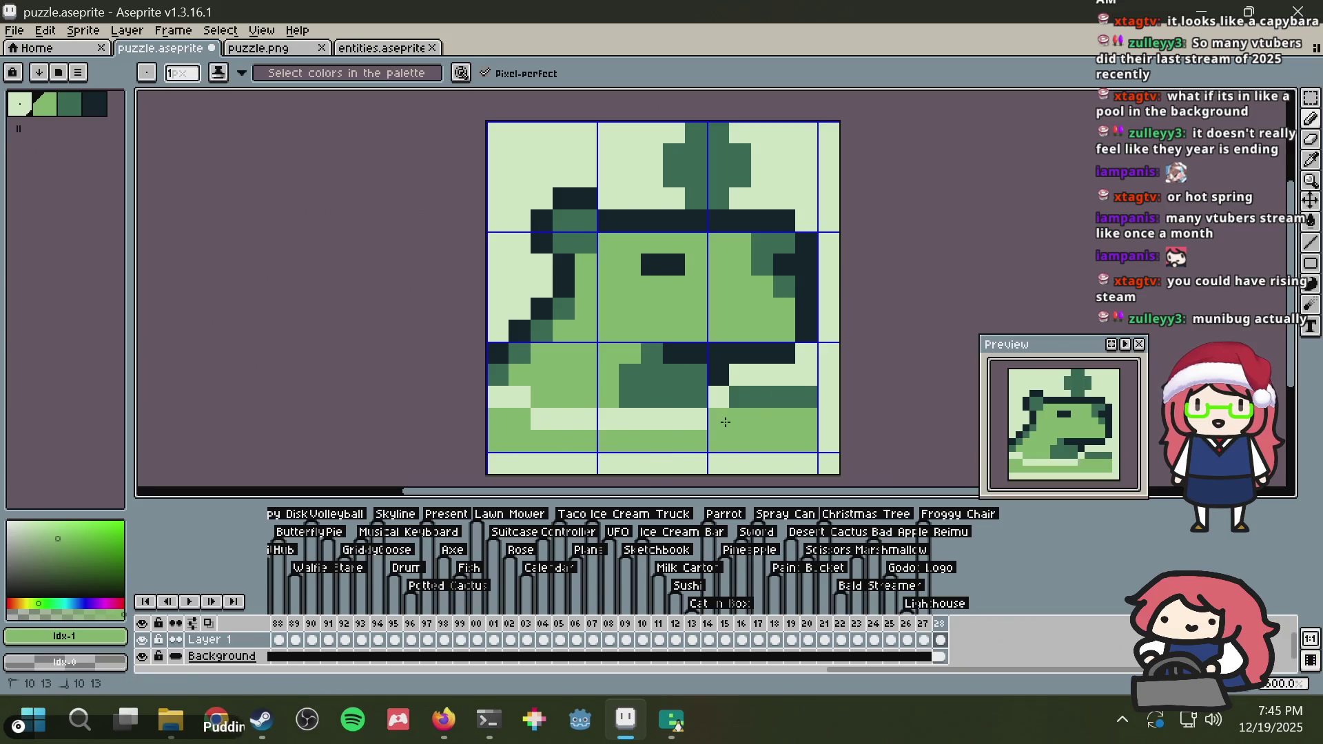
Step: Paint dark-green pixels along the base row, add two light pixels beside it, and save
left_click(740, 387, "alt")
left_click(746, 381)
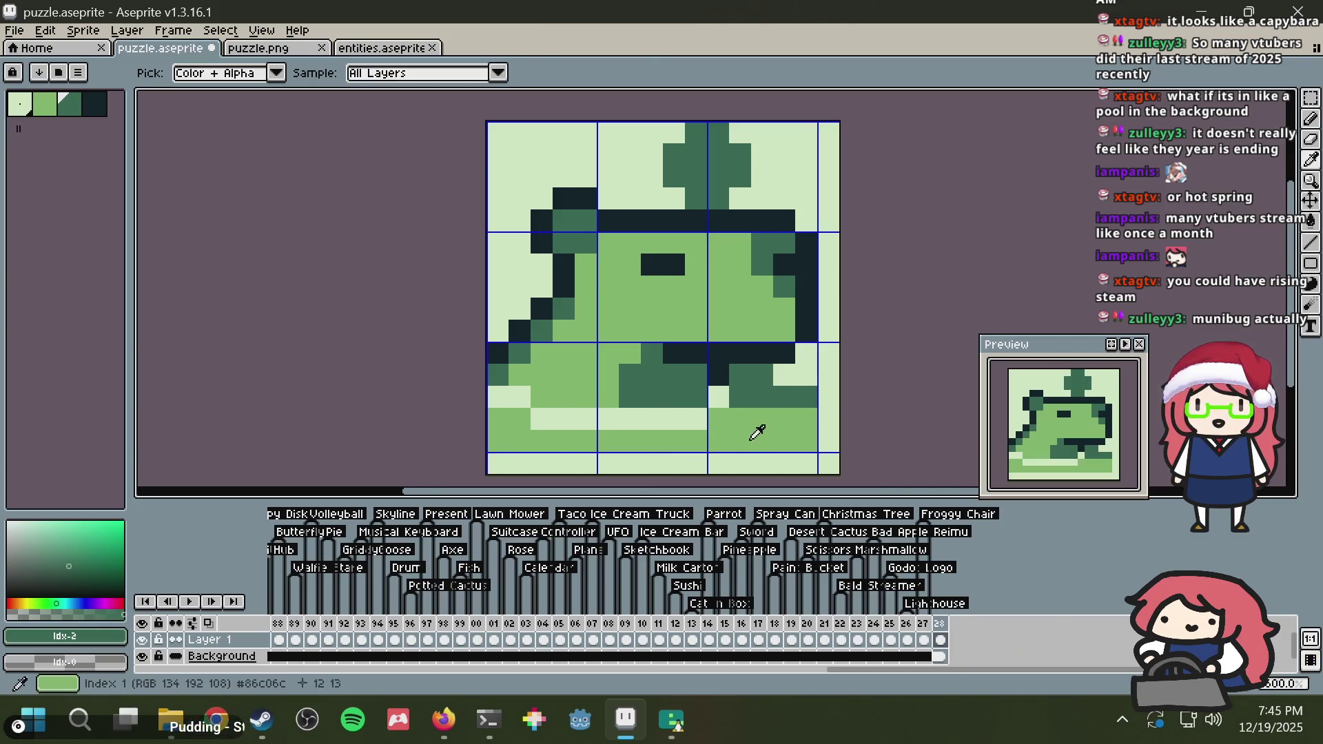
left_click(755, 428, "alt")
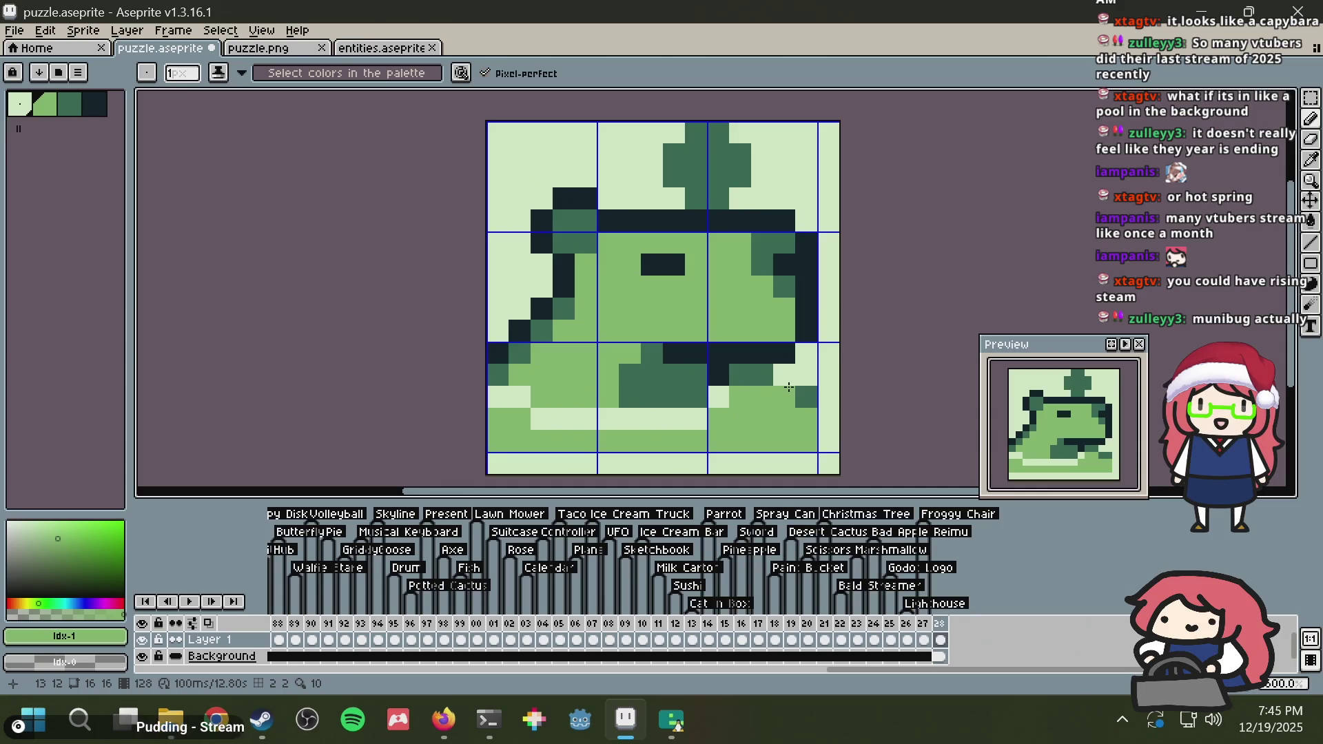
left_click(772, 373, "alt")
left_click(740, 396)
left_click(762, 396)
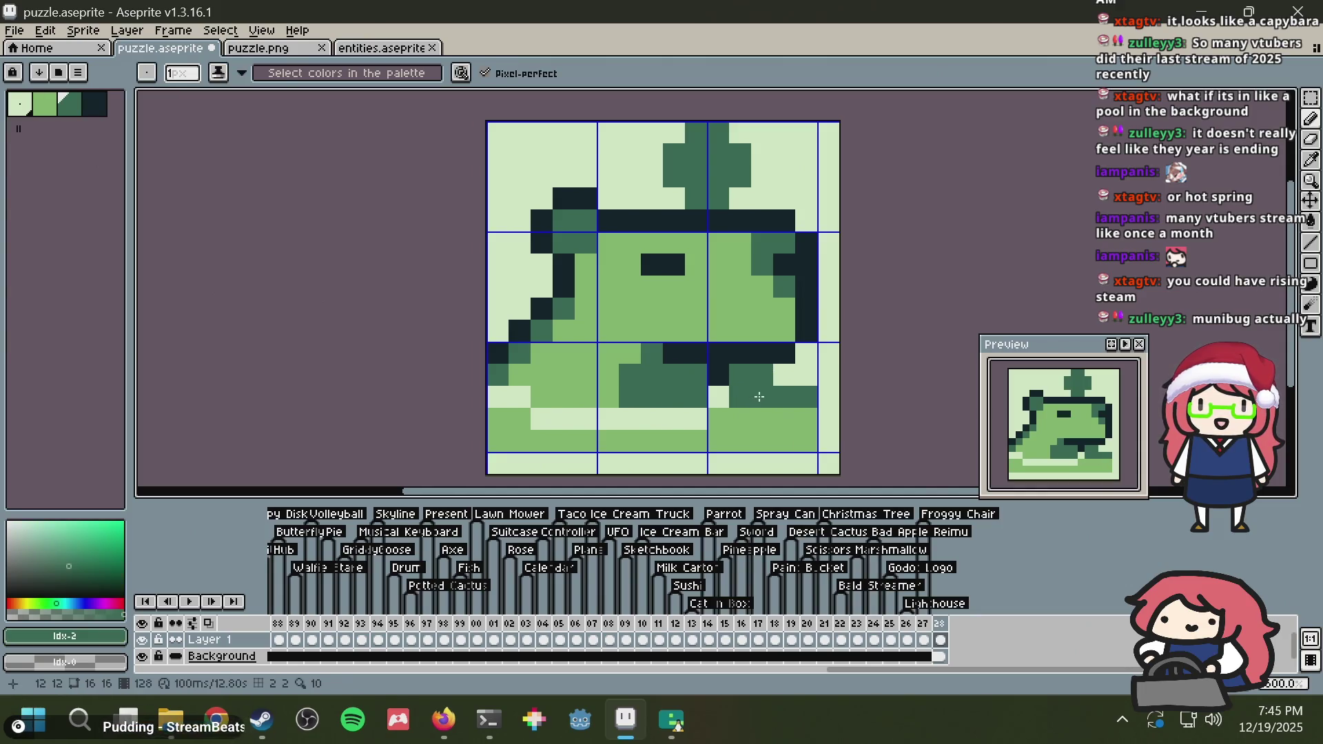
left_click(783, 375, "alt")
left_click_drag(784, 376, 739, 376)
key("ctrl+s")
scroll(773, 372, "down", 3)
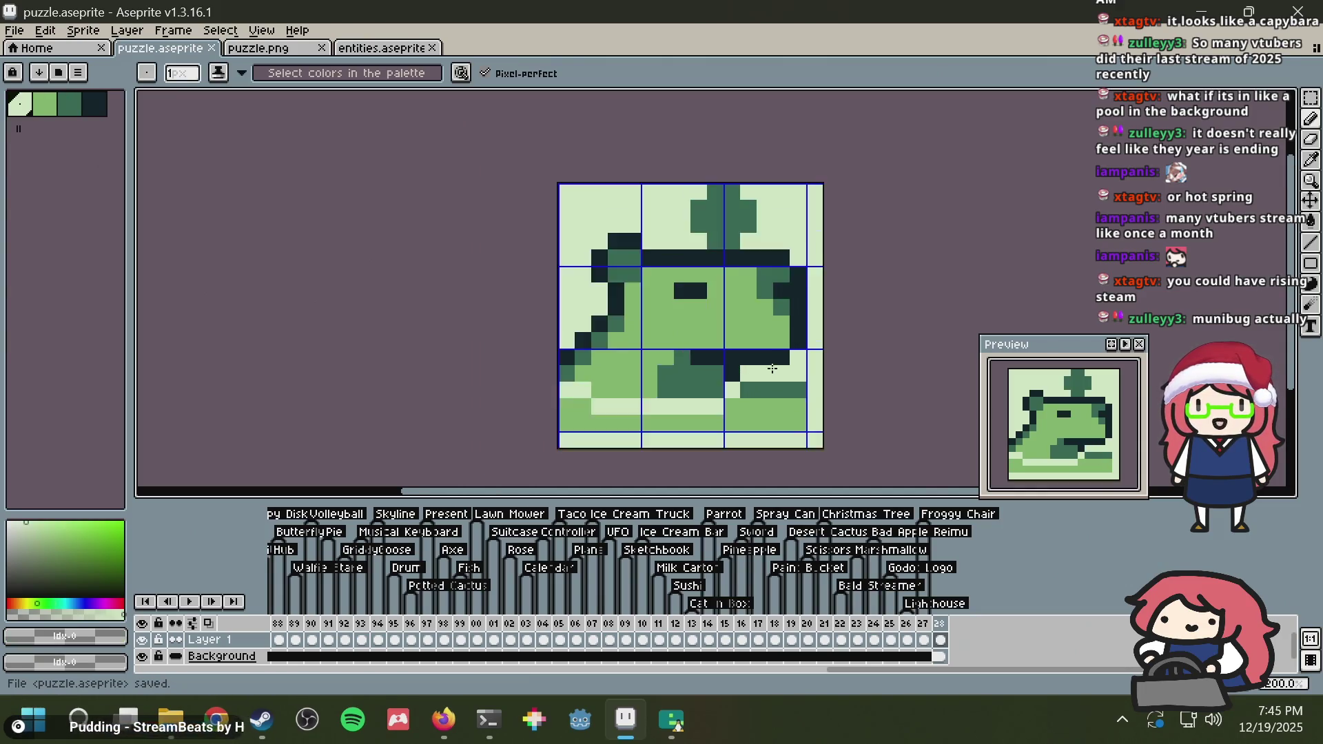
Step: Bucket-fill the lower light-green area dark green, undoing a mistaken fill
scroll(772, 369, "up", 5)
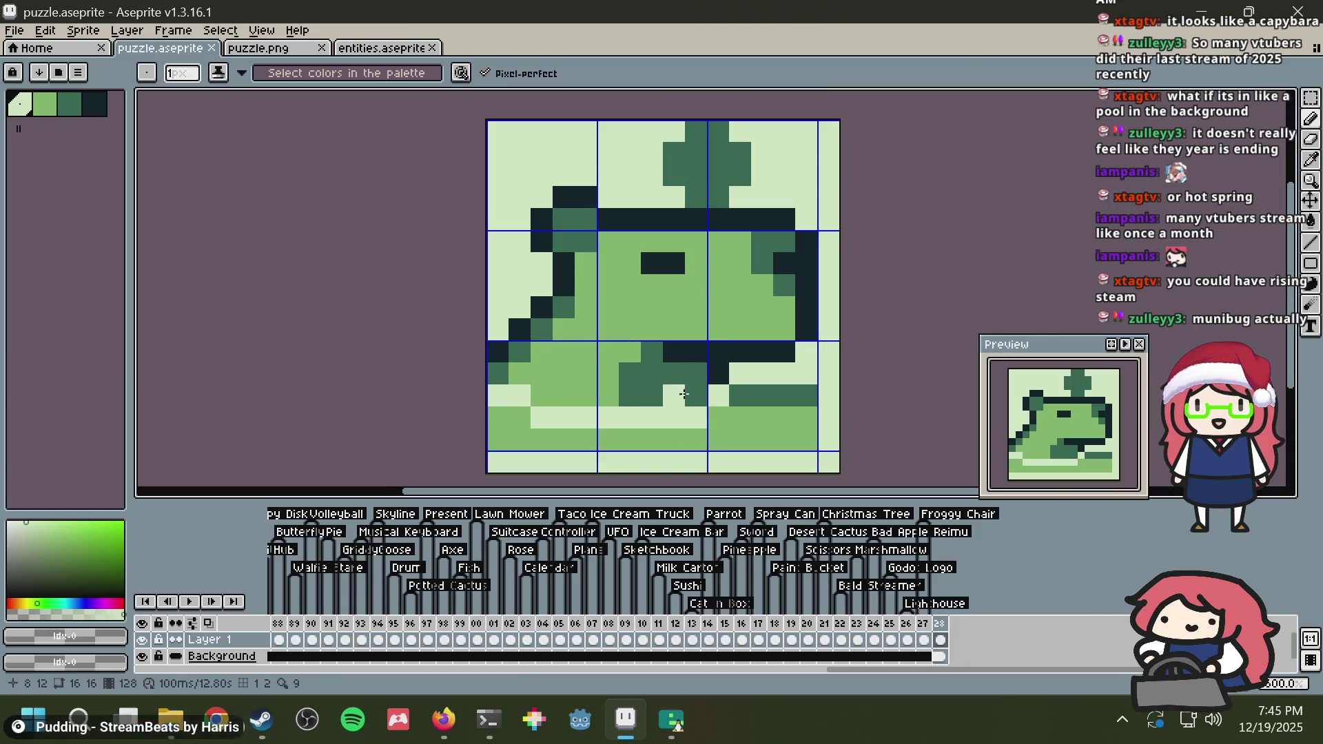
scroll(725, 387, "down", 1)
left_click(763, 391, "alt")
key("g")
left_click(763, 379)
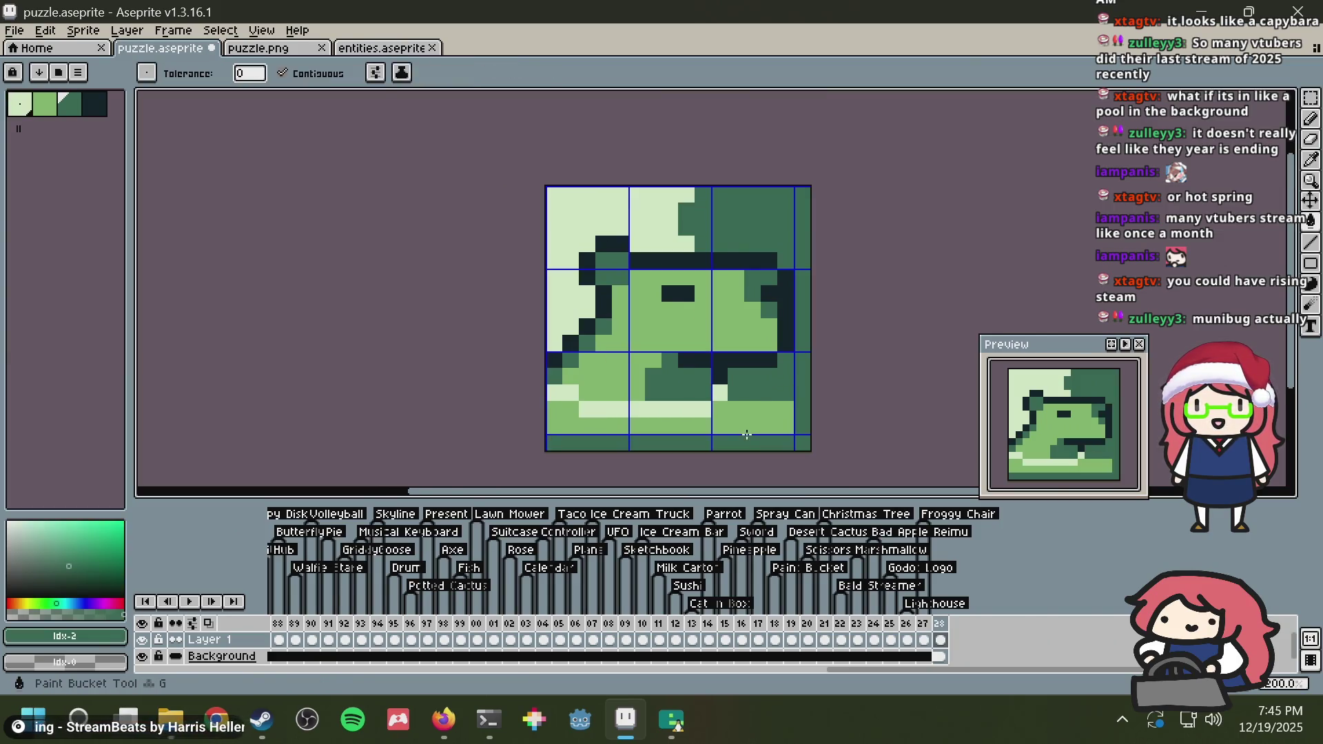
key("v")
key("ctrl+z")
key("g")
left_click(738, 417)
scroll(841, 372, "down", 1)
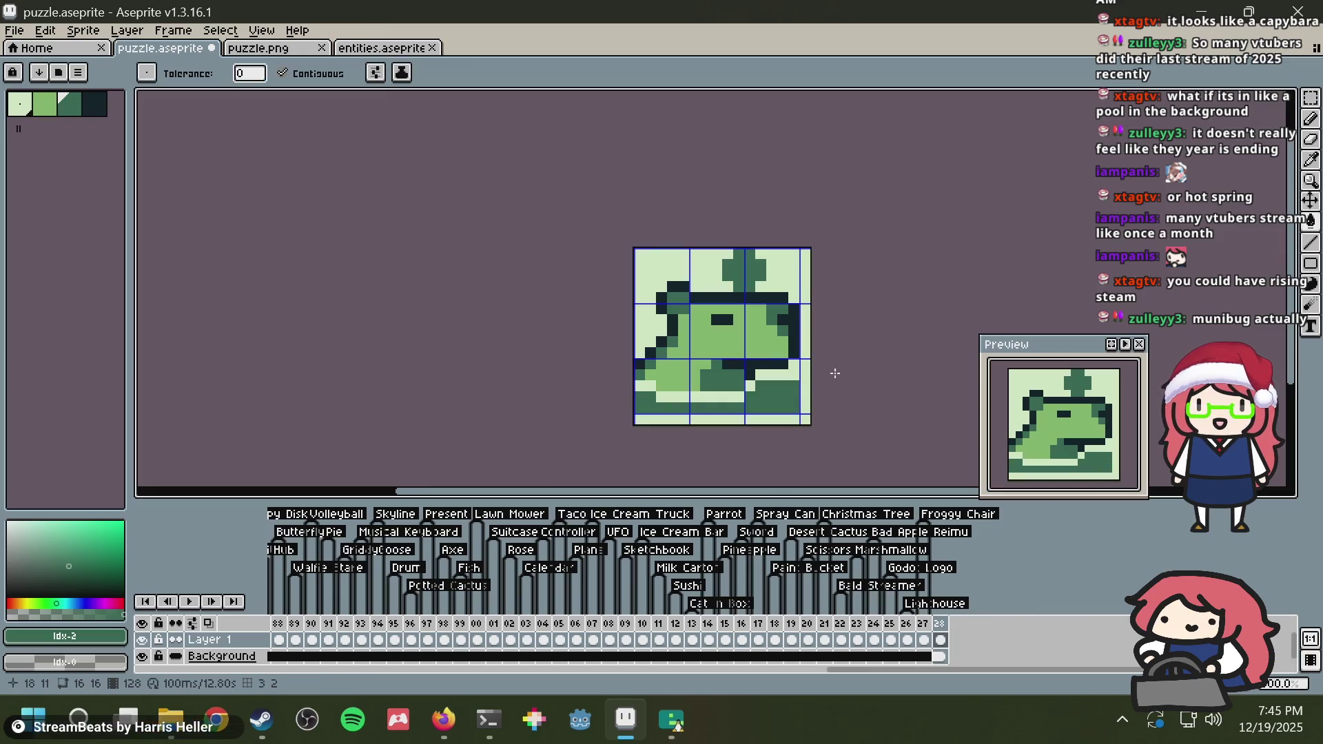
scroll(833, 369, "up", 1)
Step: Draw a mid-green line across row 11 and save
key("b")
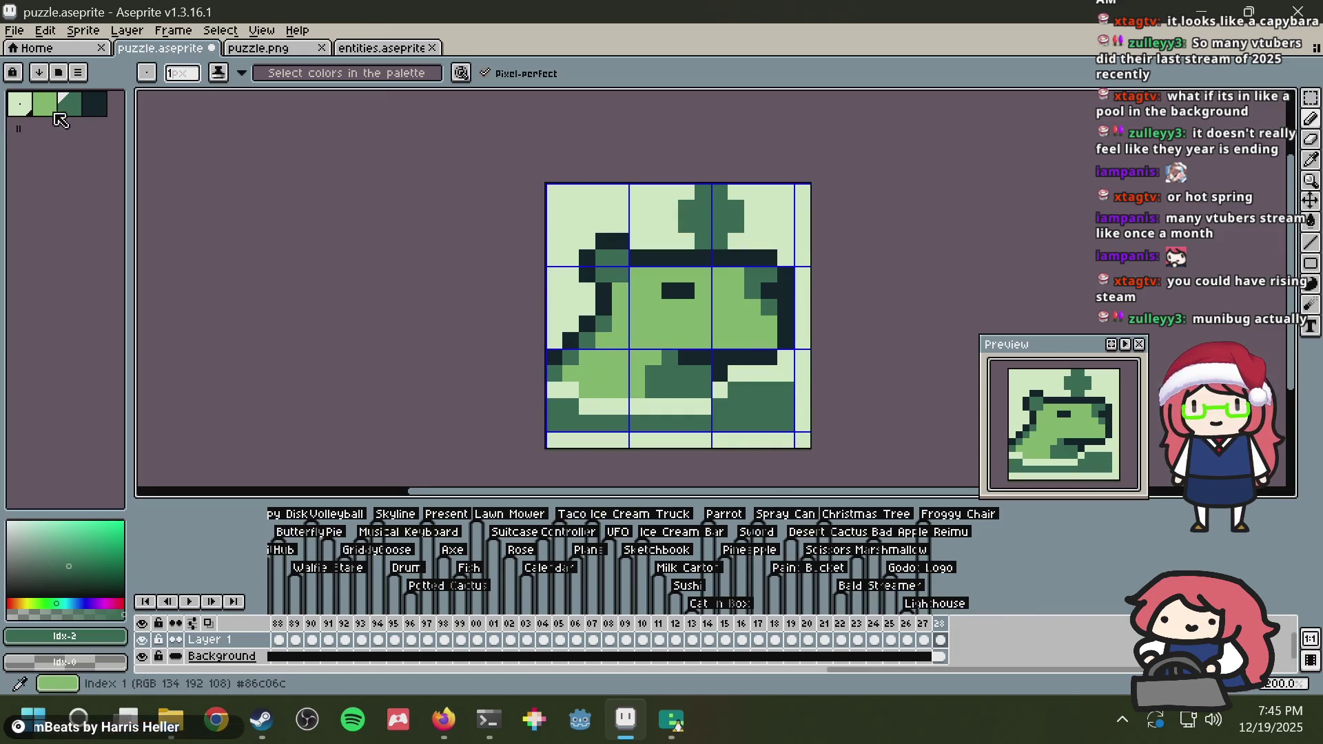
left_click(46, 107)
left_click_drag(739, 371, 766, 374)
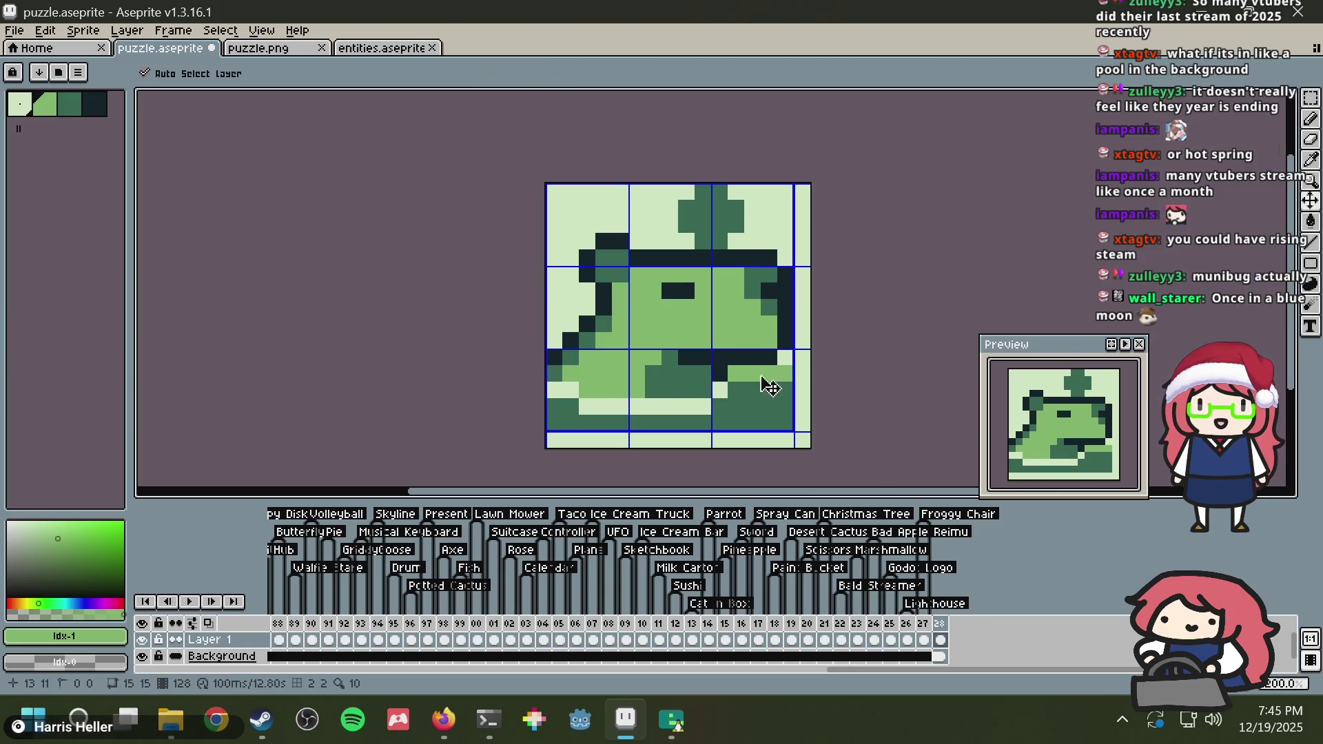
key("ctrl+s")
Step: Try repainting a base row light, undo it, resample mid green, and save
scroll(777, 342, "up", 1)
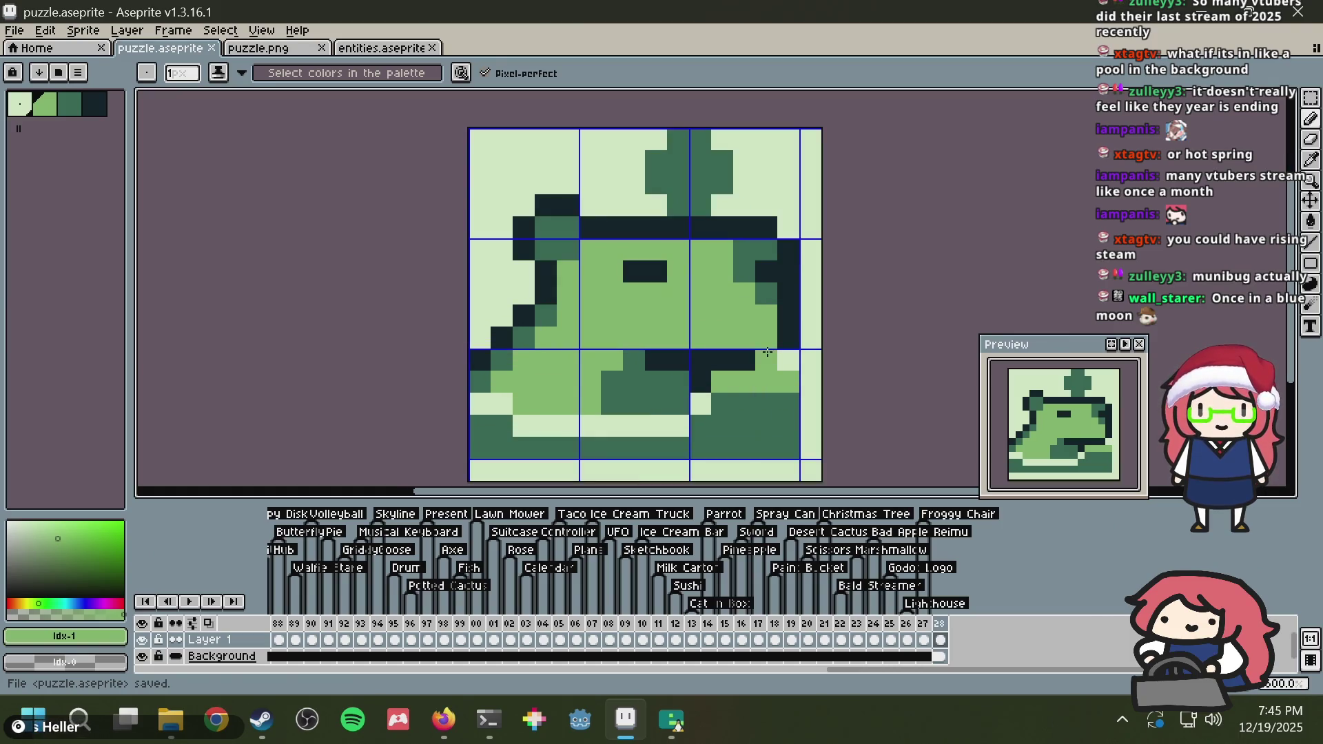
key("i")
left_click(693, 394)
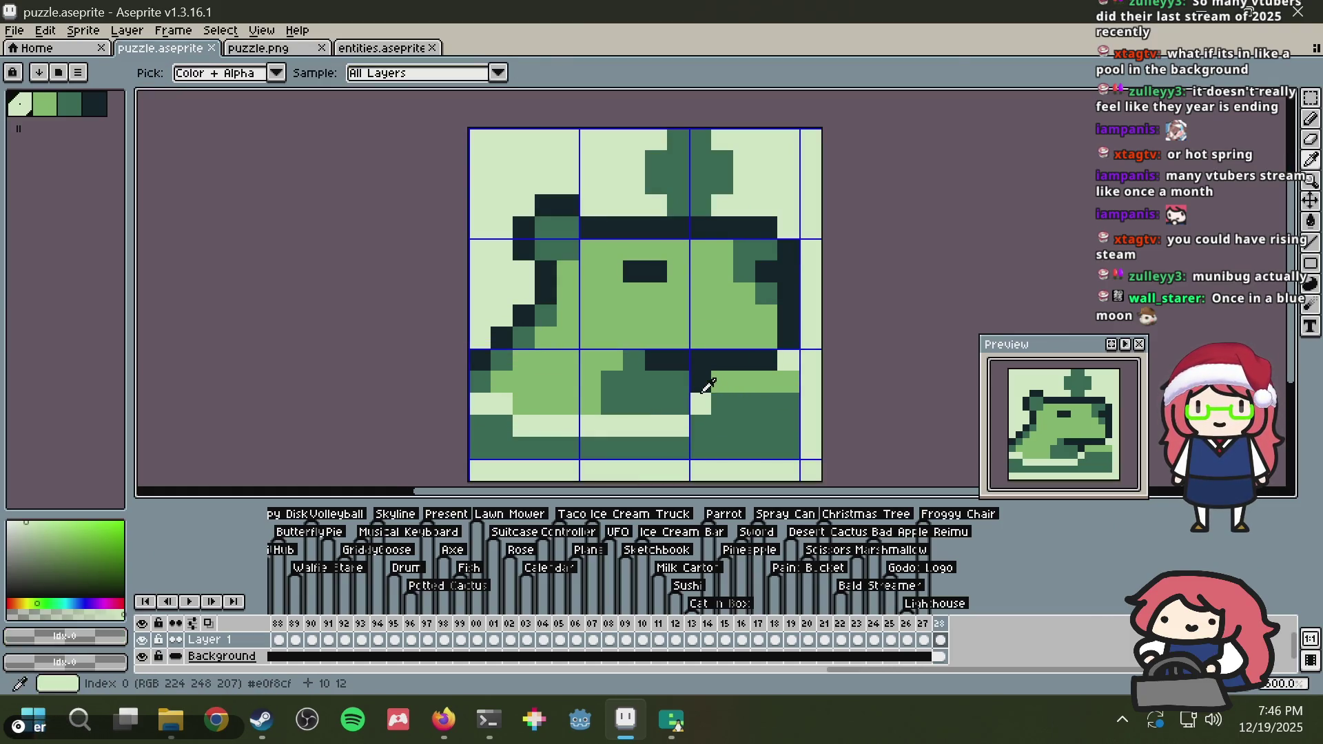
key("b")
left_click_drag(716, 383, 759, 386)
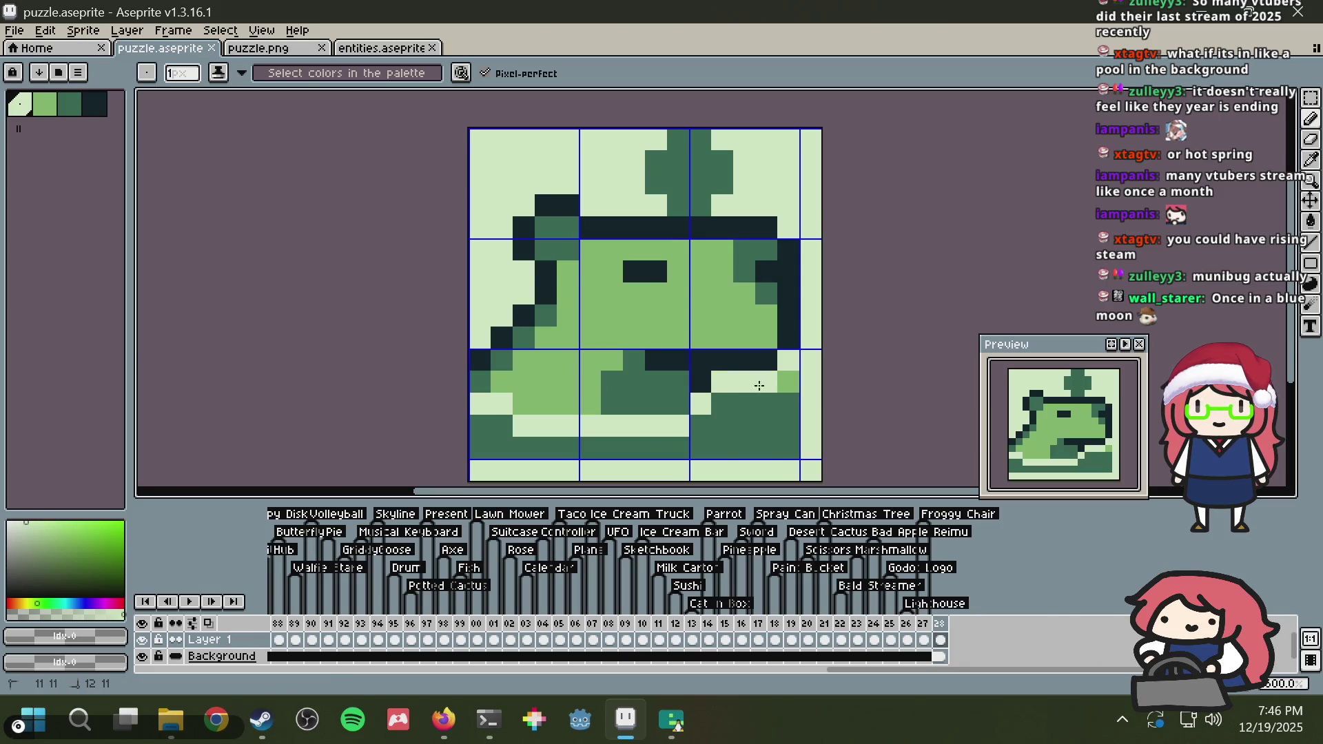
key("ctrl+z")
key("ctrl+s")
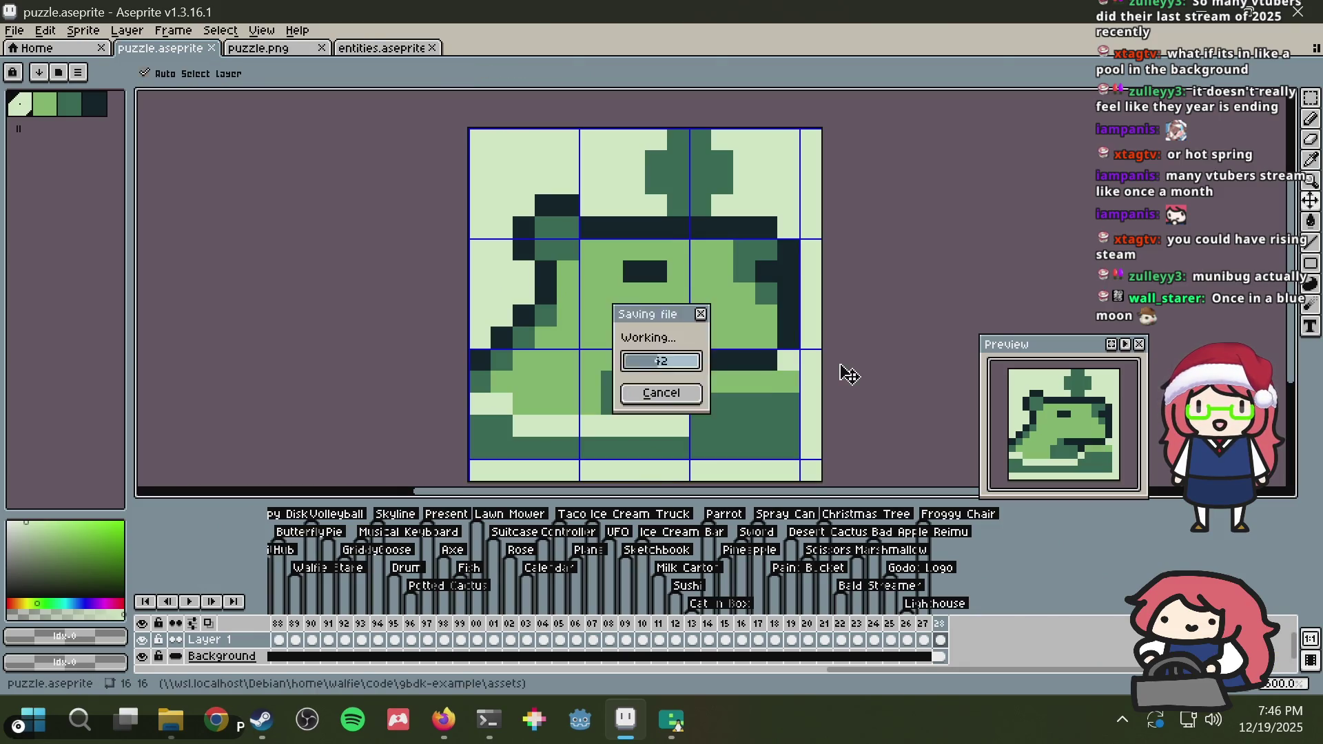
key("i")
left_click(767, 373)
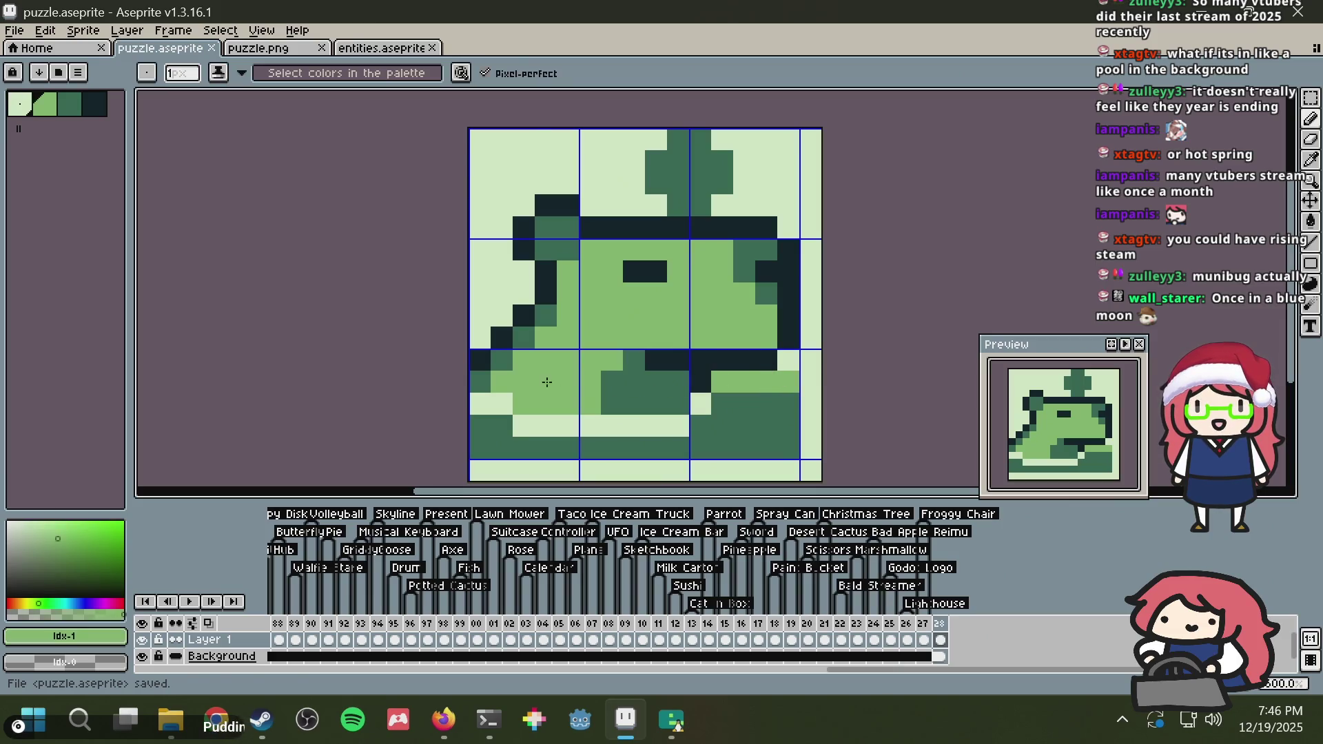
key("b")
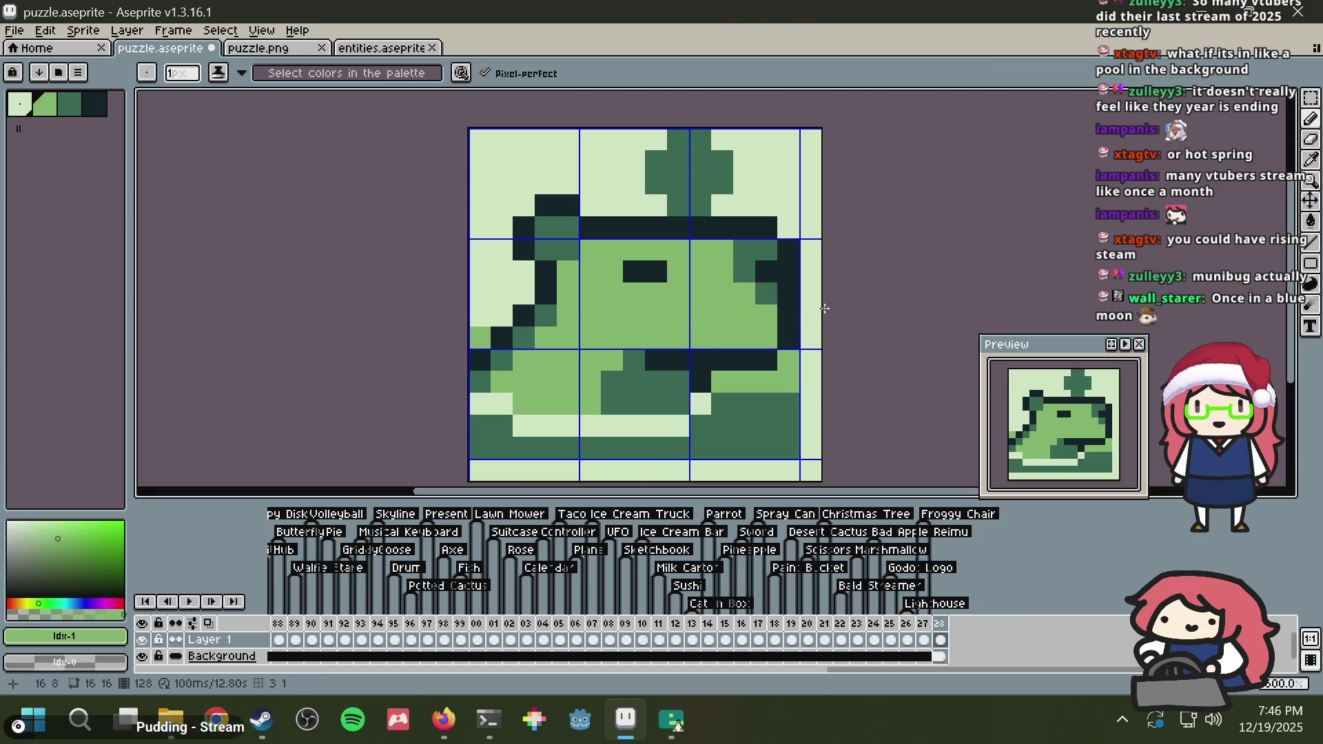
key("ctrl+s")
Step: Undo a stray dark-green stroke drawn beside the sprite and save
left_click(762, 404, "alt")
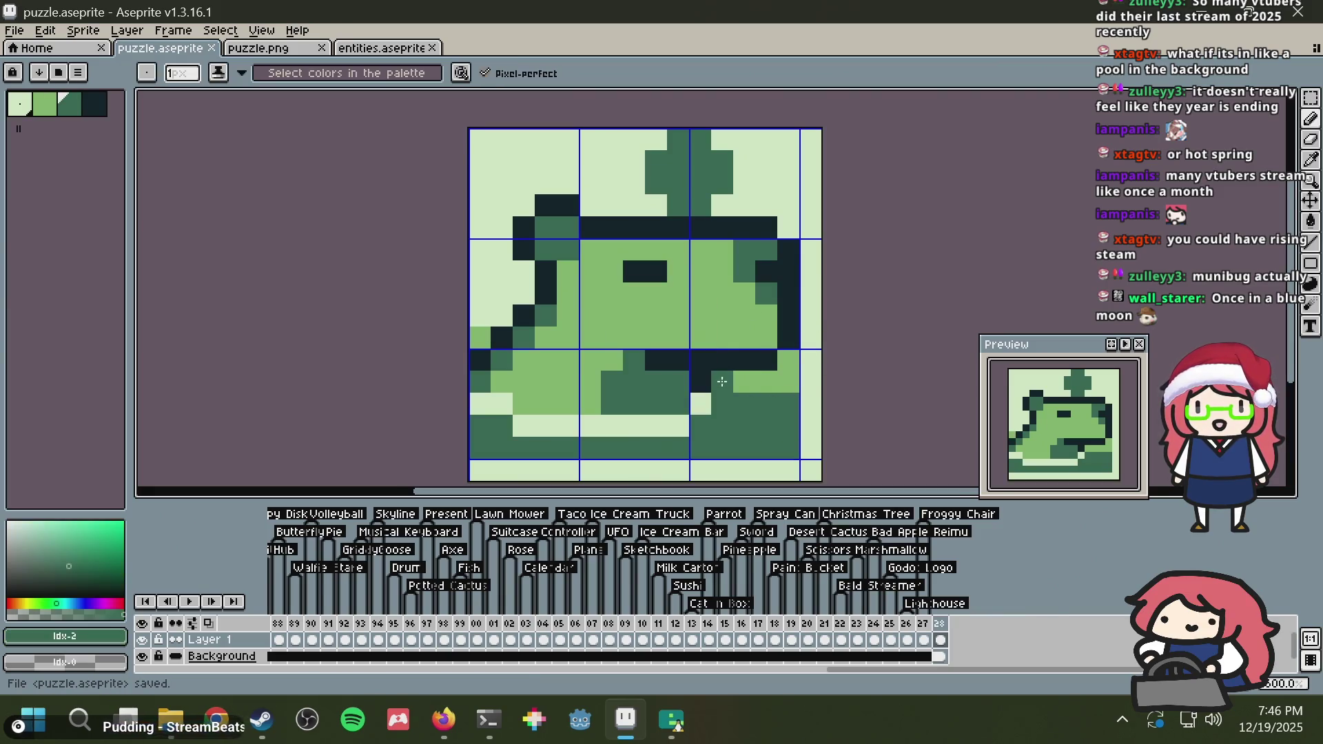
left_click_drag(722, 381, 792, 381)
key("v")
key("ctrl+z")
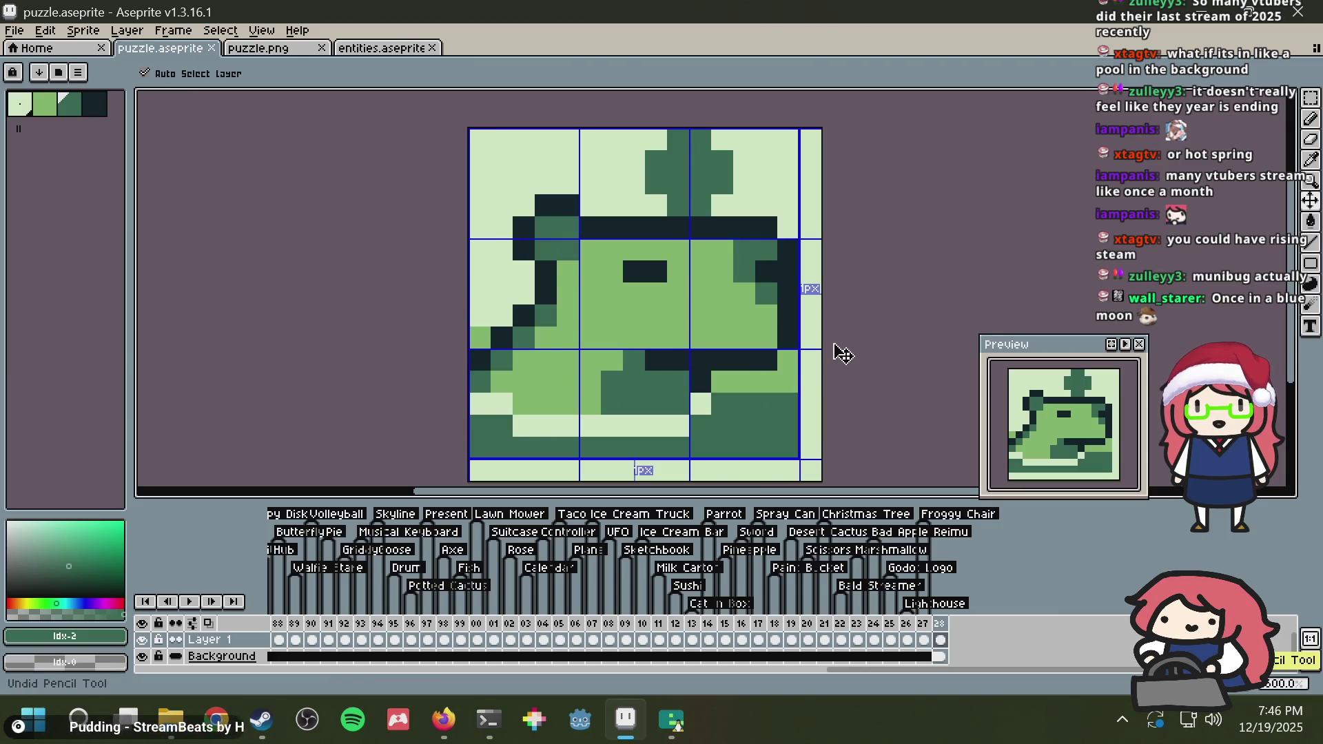
key("ctrl+s")
key("b")
Step: Add light highlight pixels diagonally up the dark base, up to cell 13,12, and save
left_click(700, 407, "alt")
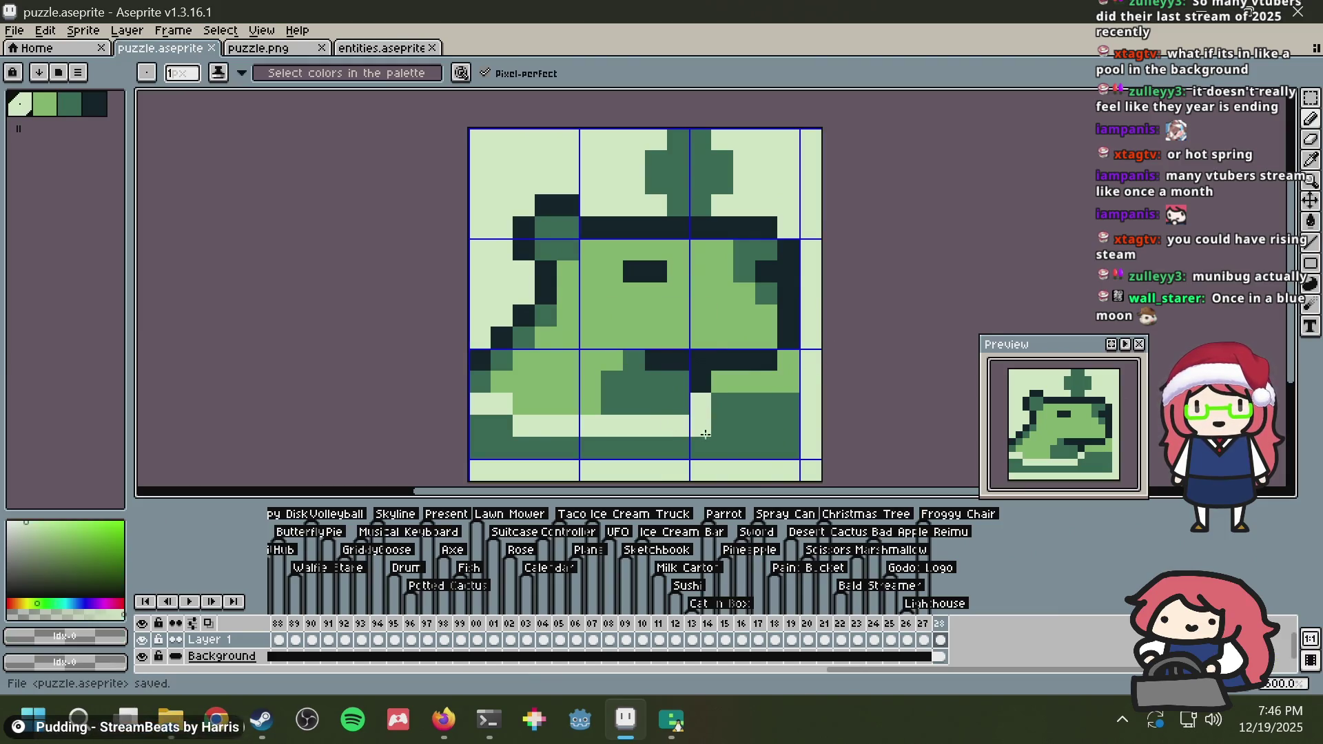
left_click(729, 439)
key("ctrl+z")
left_click(745, 441)
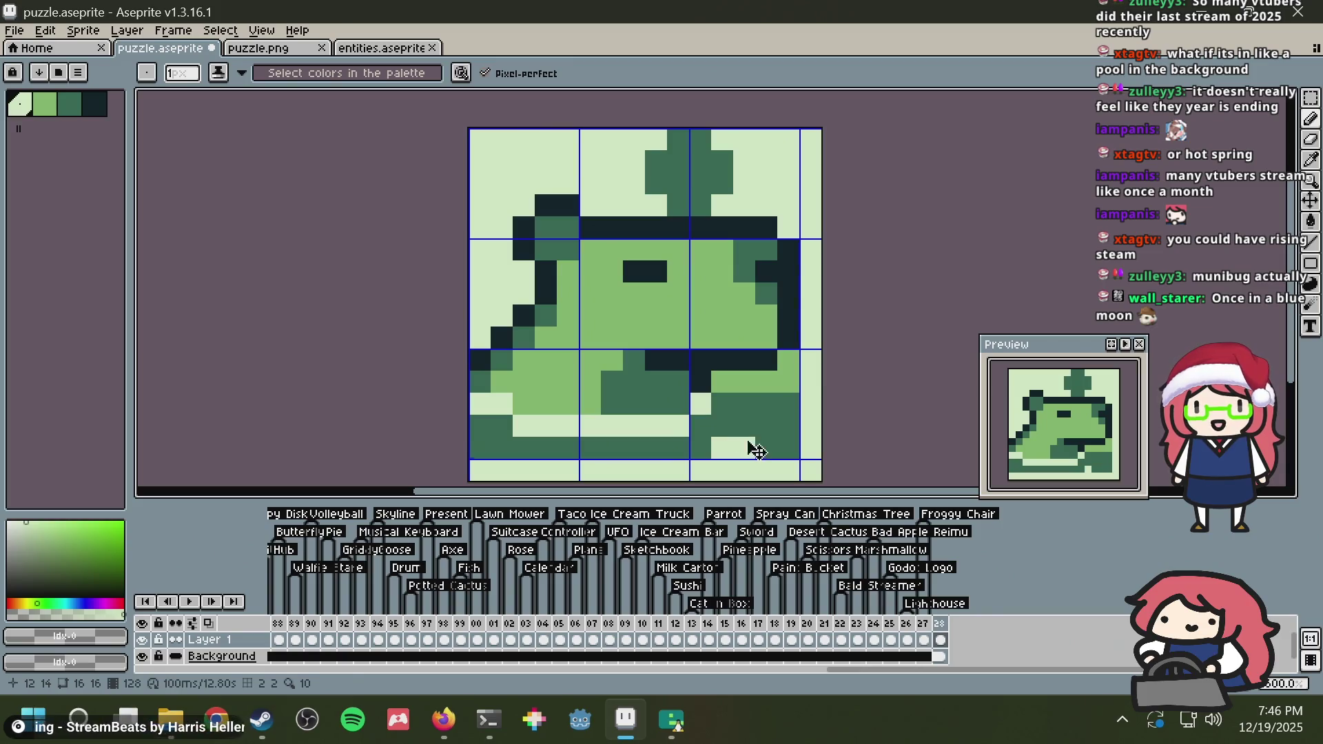
left_click_drag(745, 441, 774, 425)
left_click(767, 400)
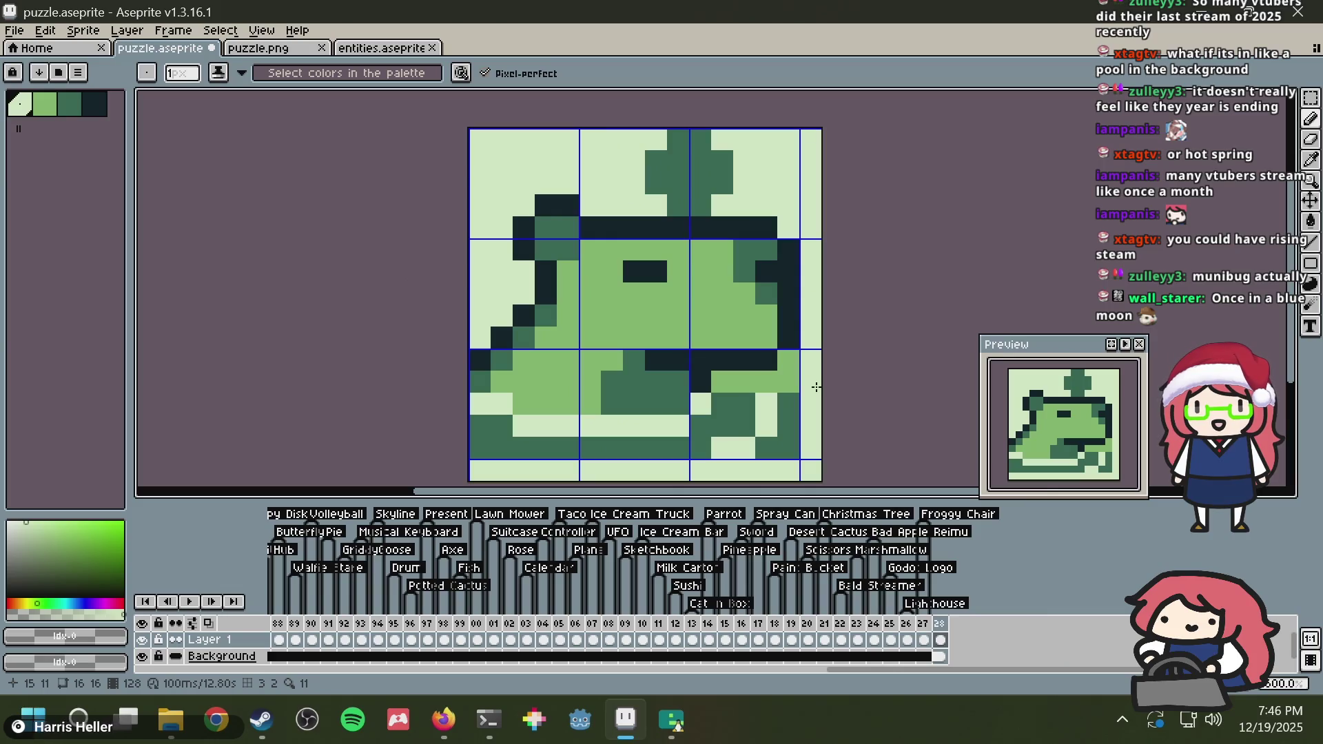
key("ctrl+s")
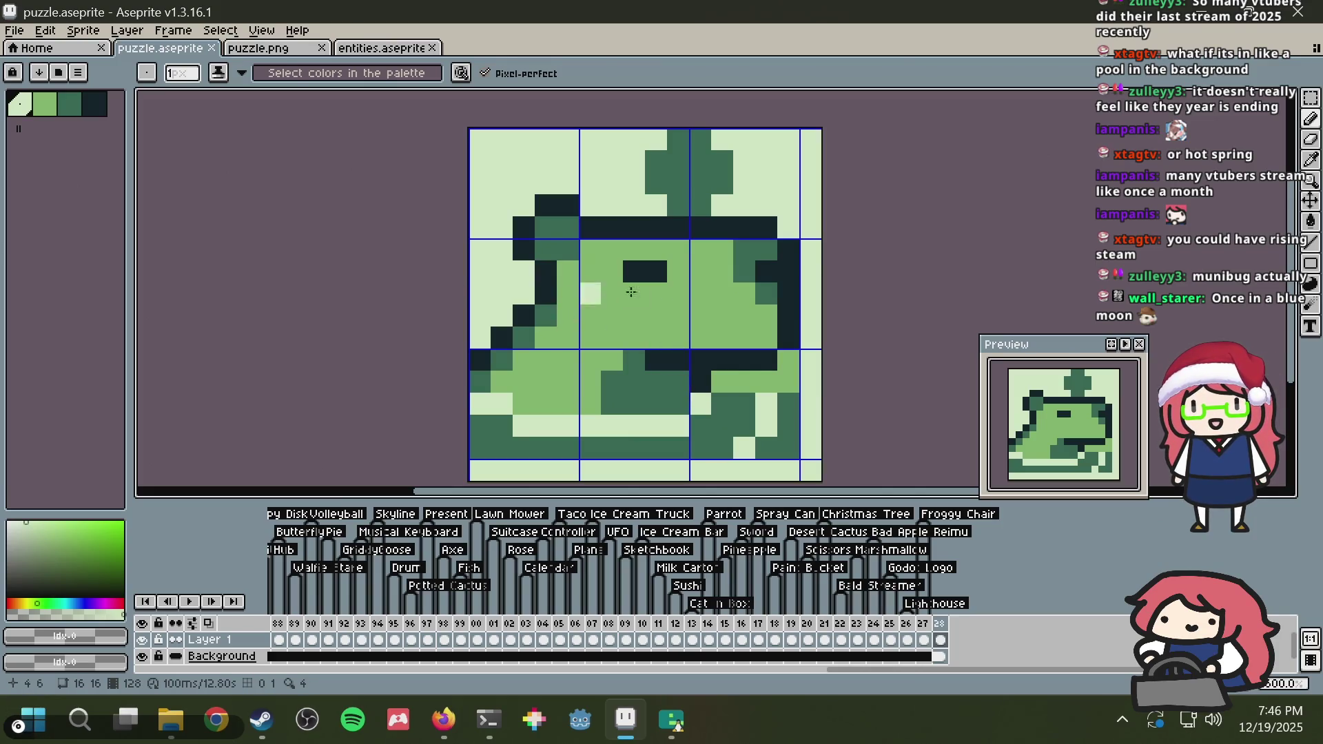
Step: Sample dark green and draw a dark-green row on the sprite's left side
key("i")
left_click(726, 407)
key("b")
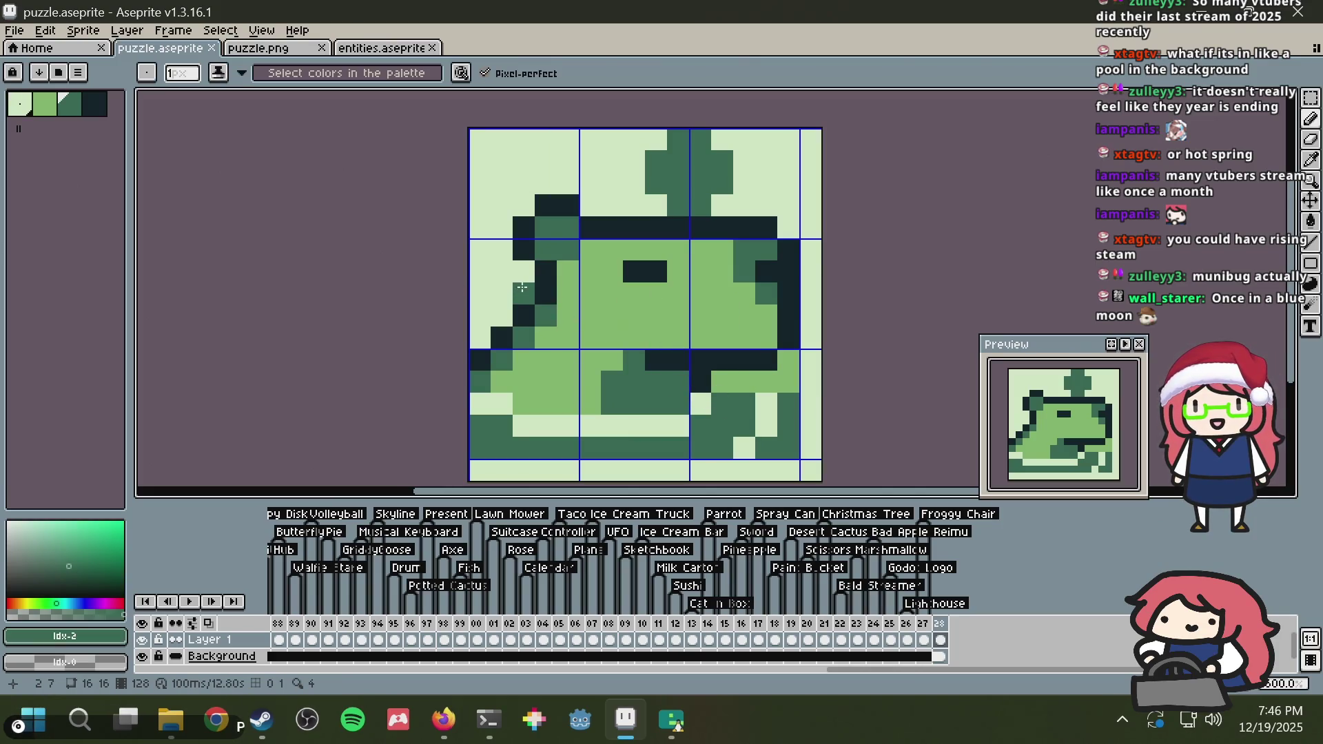
mouse_move(523, 293)
left_mouse_down()
mouse_move(465, 298)
mouse_move(476, 326)
left_mouse_up()
Step: Add a mid-green row and a dark-green bump pixel at the body's left edge, then copy the sprite
key("i")
left_click(790, 363)
key("b")
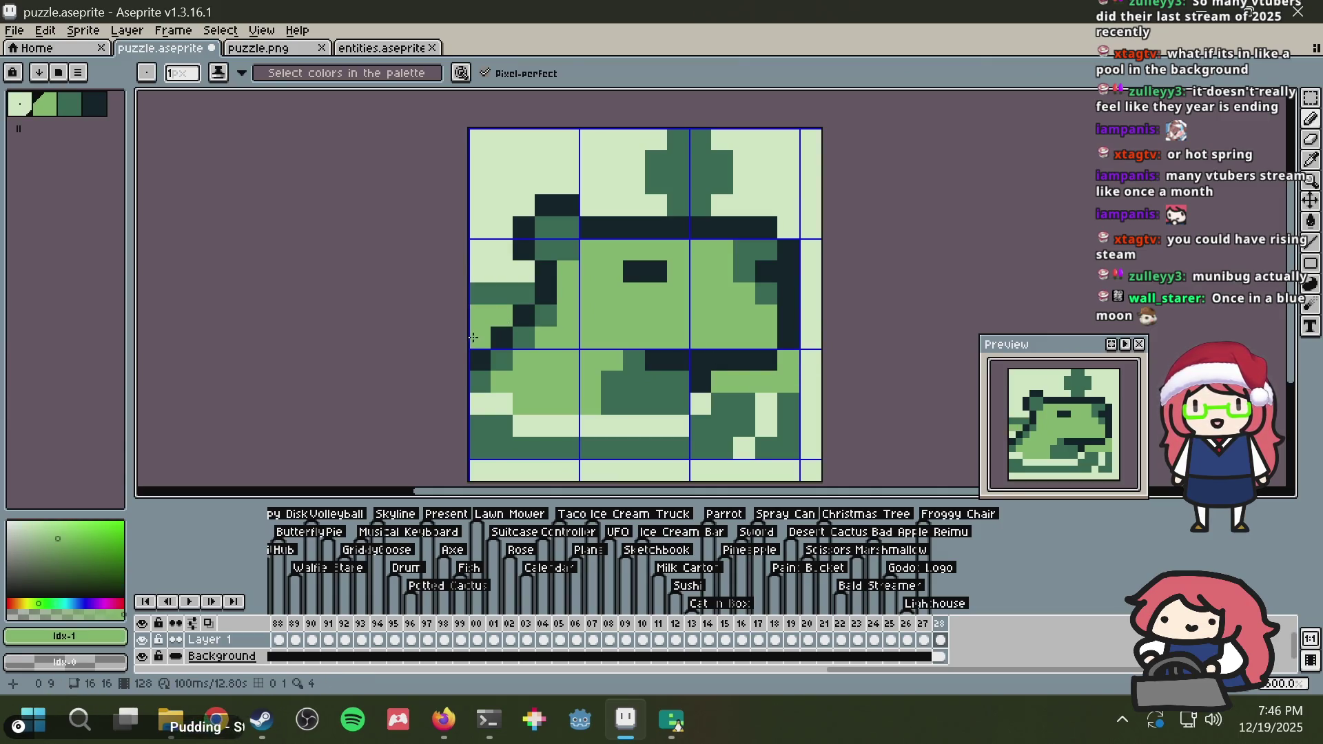
scroll(853, 227, "down", 1)
scroll(465, 295, "up", 2)
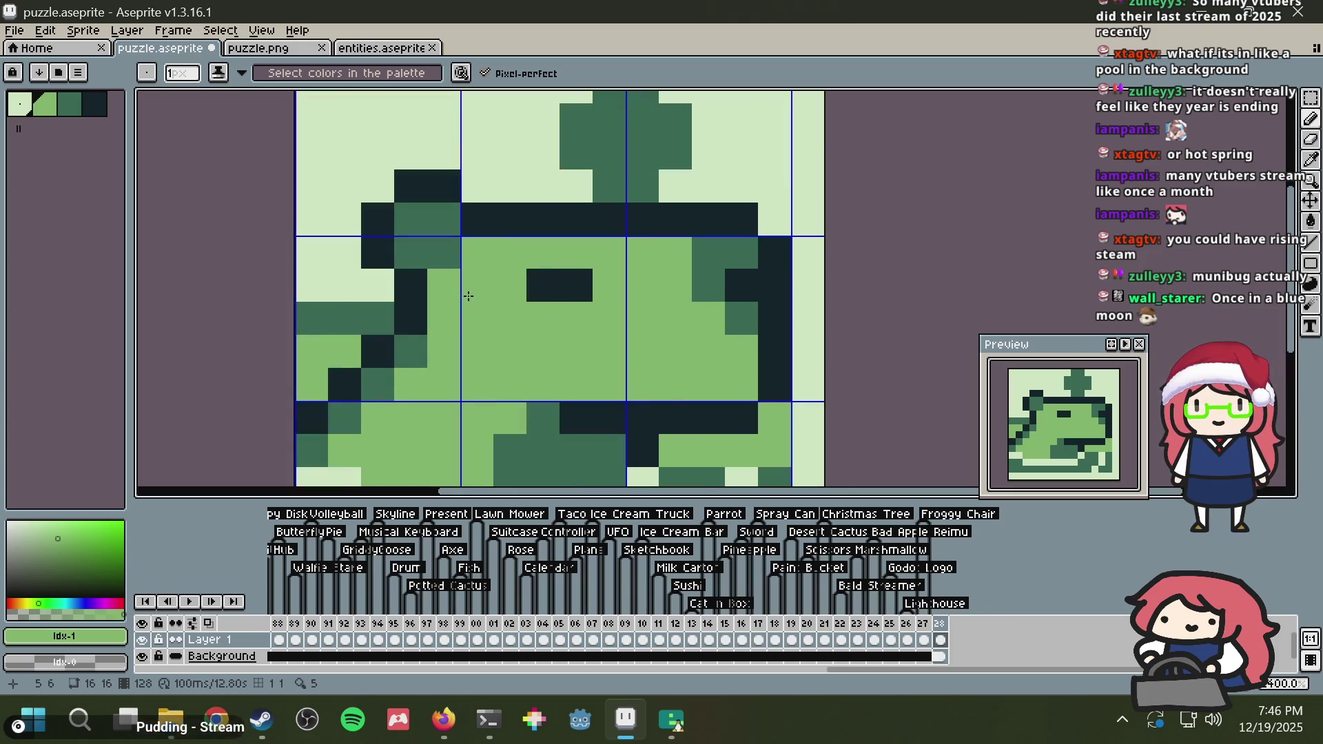
scroll(468, 295, "down", 2)
left_click(401, 313)
key("i")
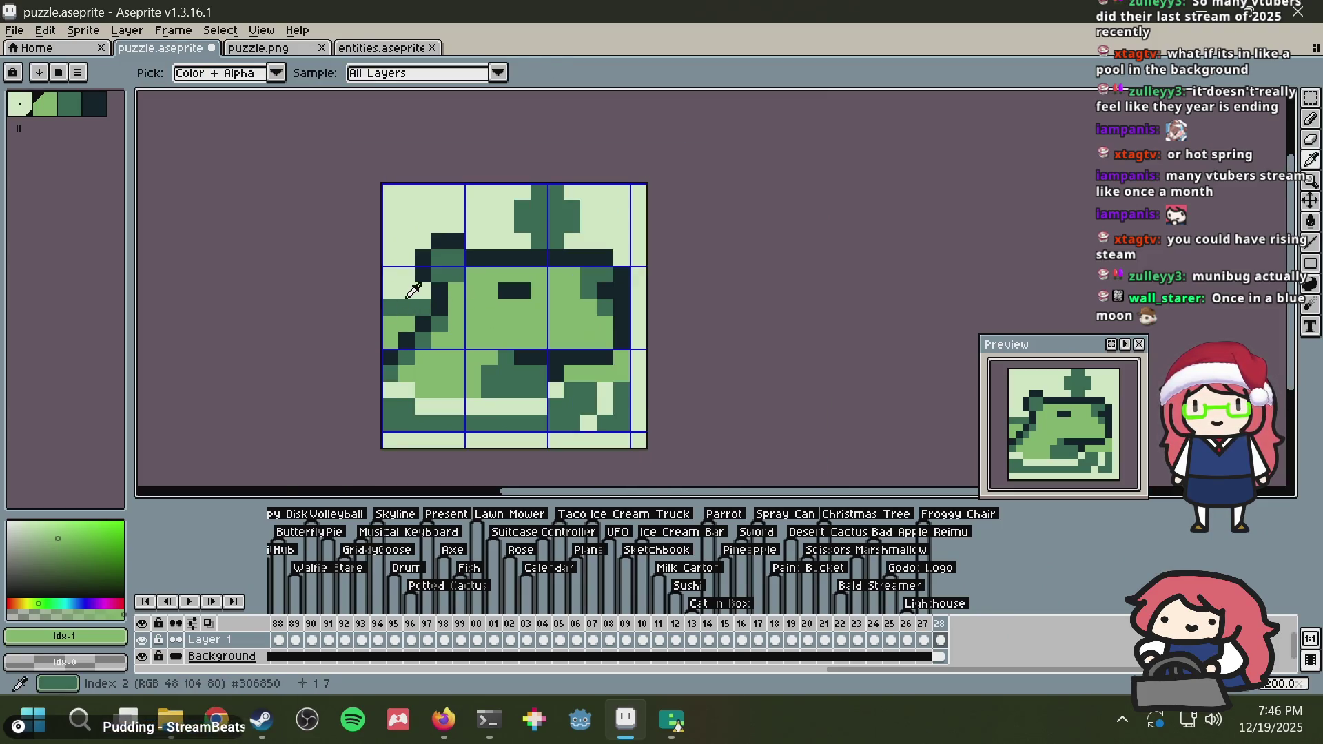
key("b")
scroll(441, 302, "down", 1)
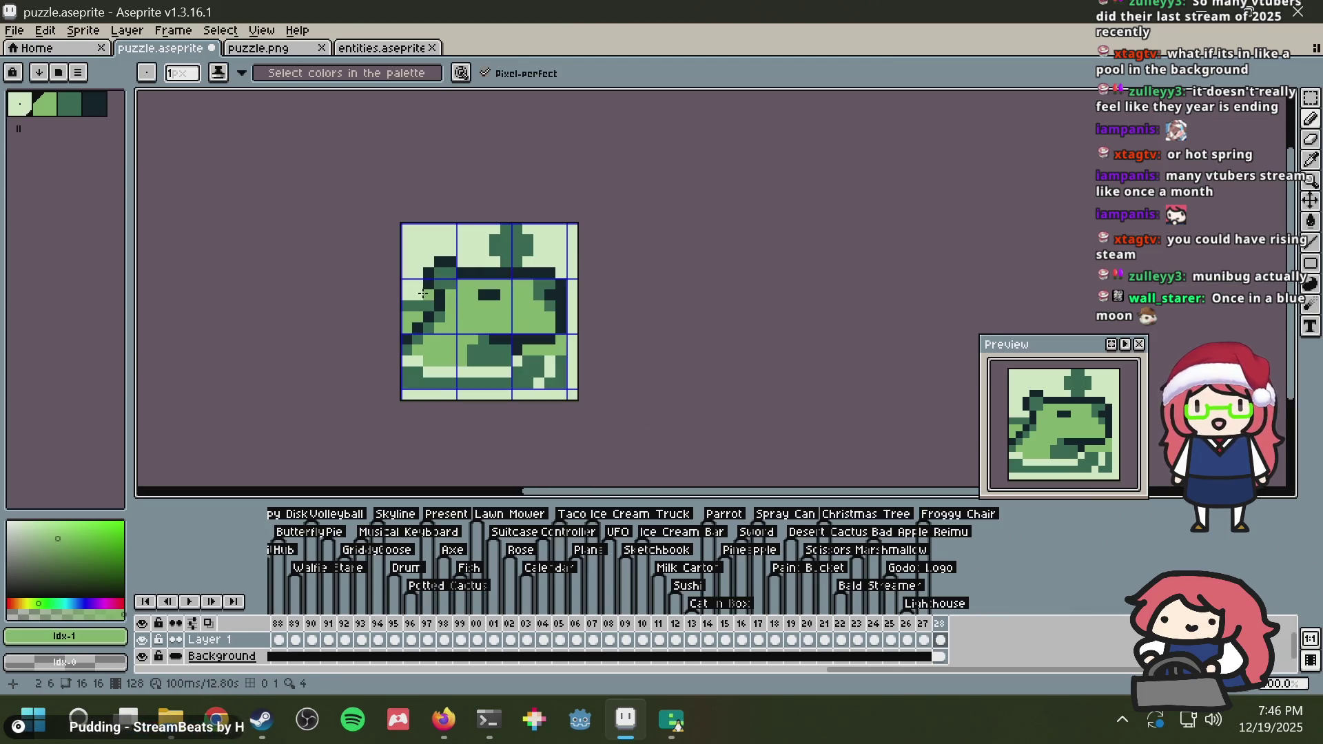
key("ctrl+c")
Step: Paste the copied cat sprite into puzzle.png, place it, and zoom around to inspect it
left_click(258, 47)
key("ctrl+v")
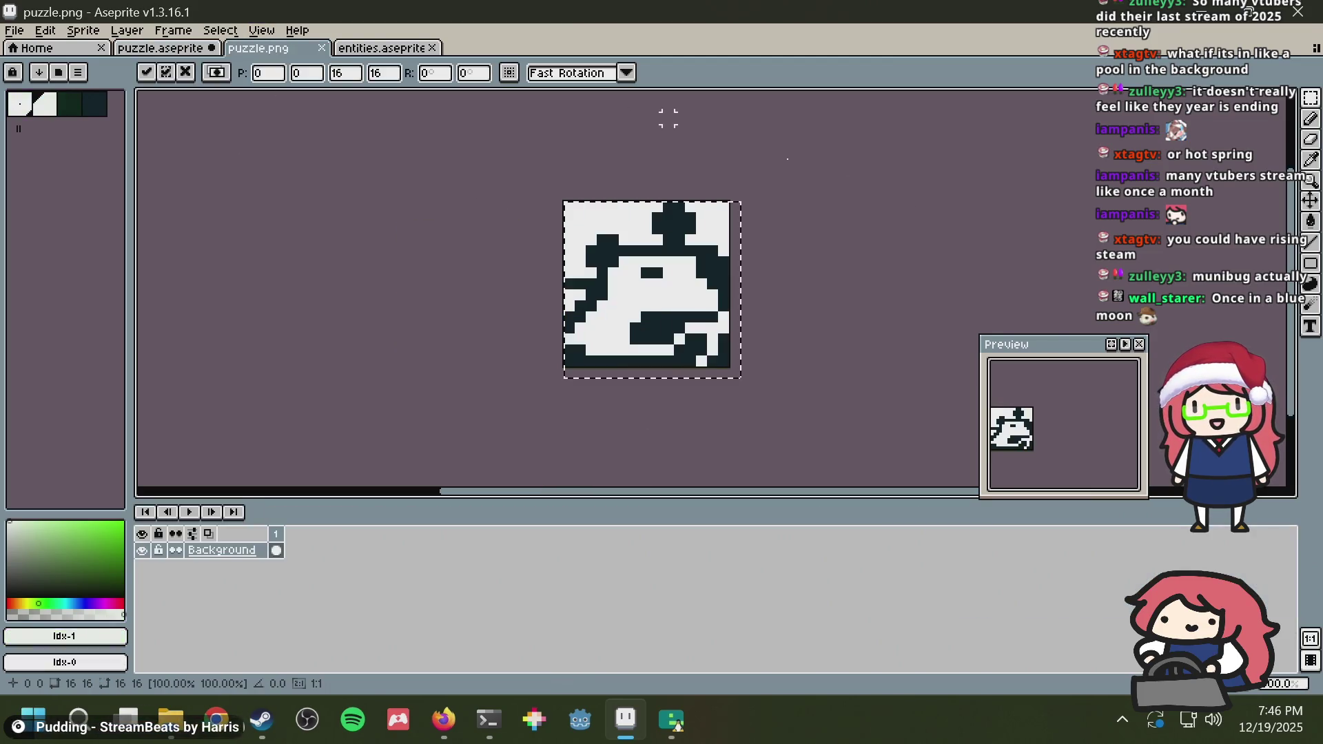
left_click(965, 229)
scroll(905, 354, "down", 1)
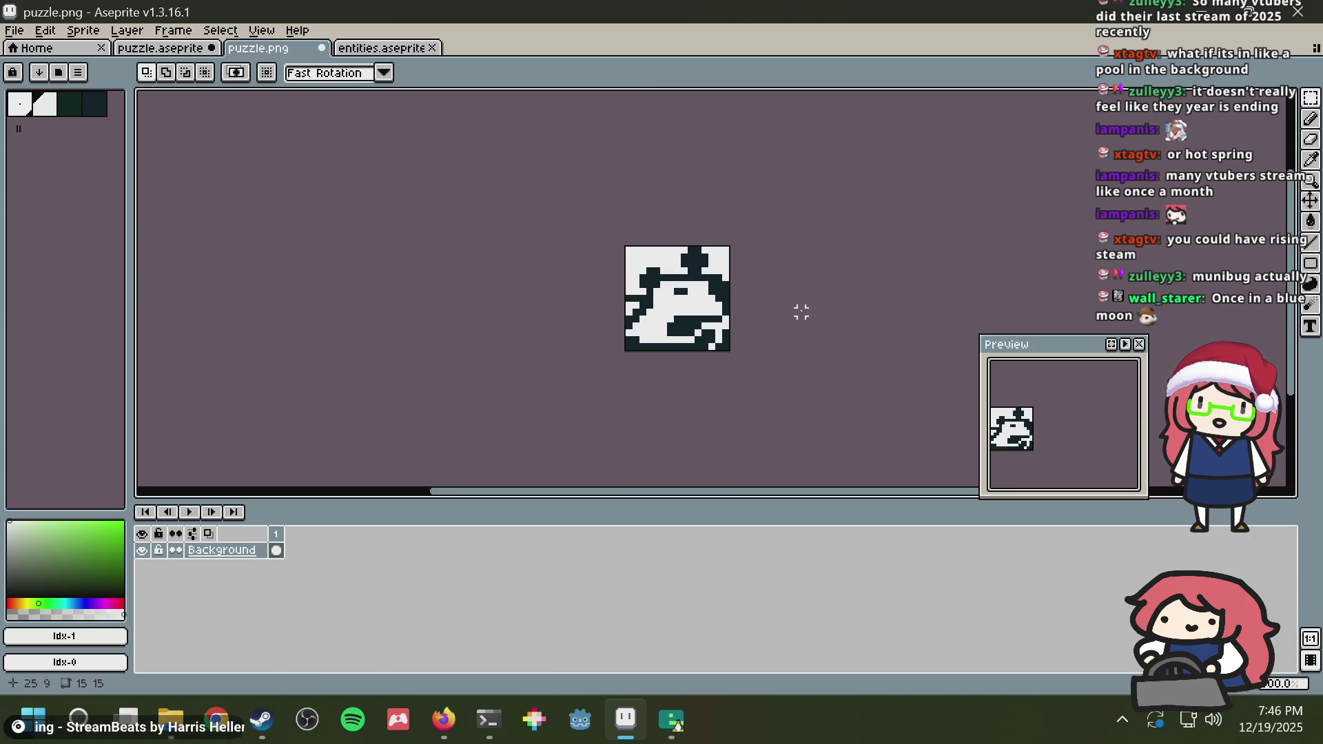
scroll(799, 307, "up", 2)
scroll(827, 256, "down", 3)
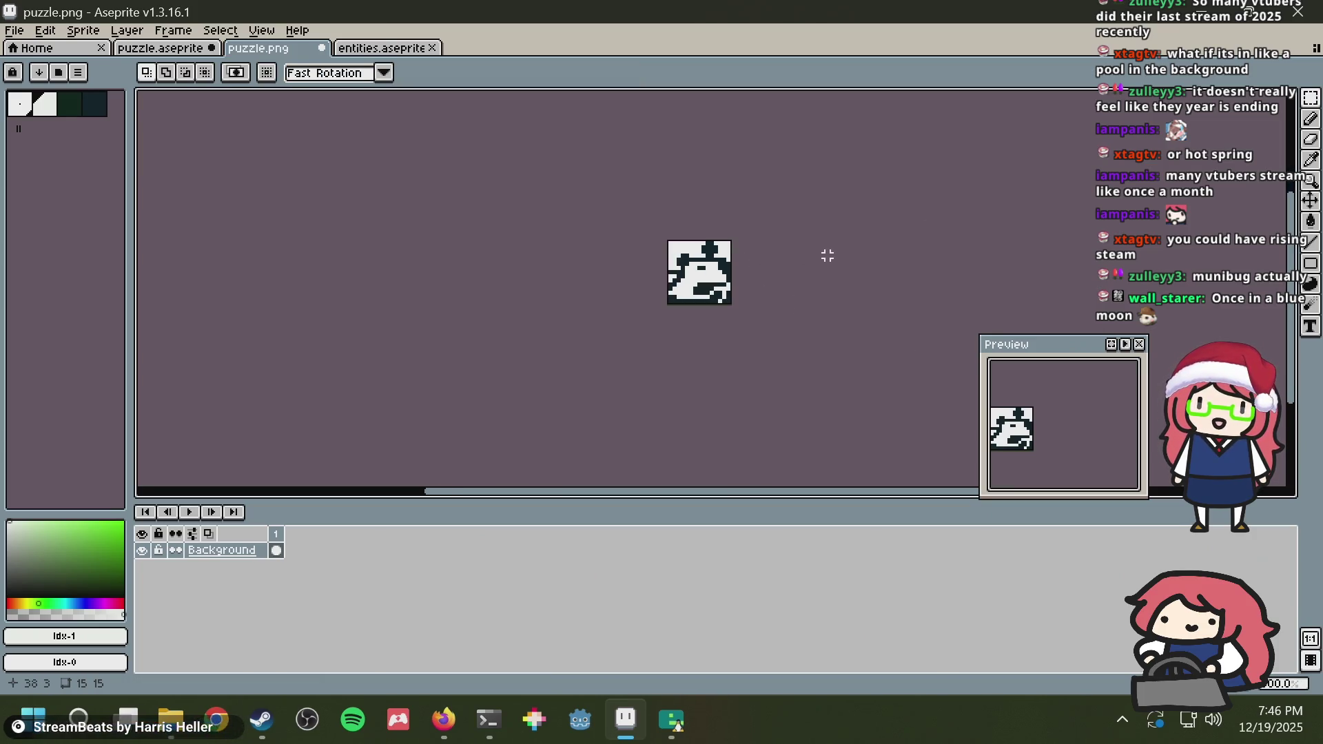
scroll(795, 274, "up", 5)
scroll(703, 207, "down", 4)
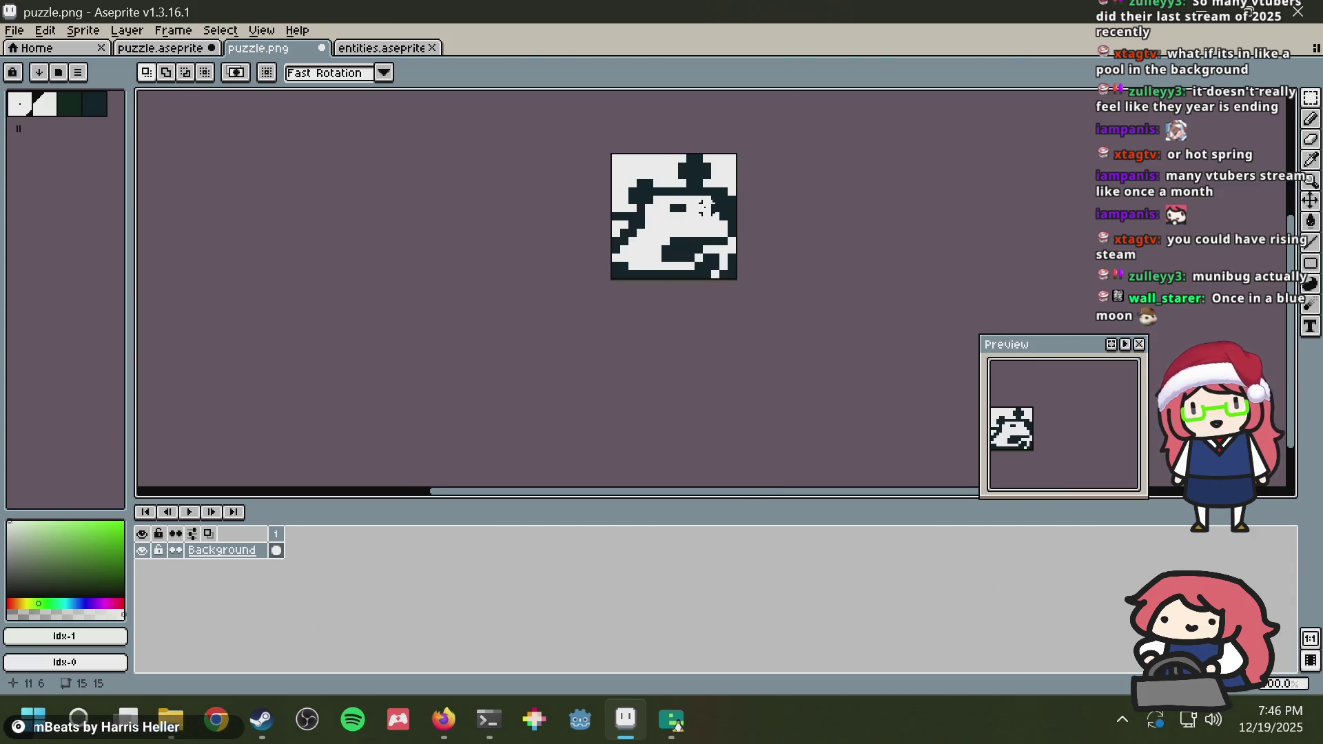
scroll(704, 207, "up", 1)
scroll(705, 214, "up", 1)
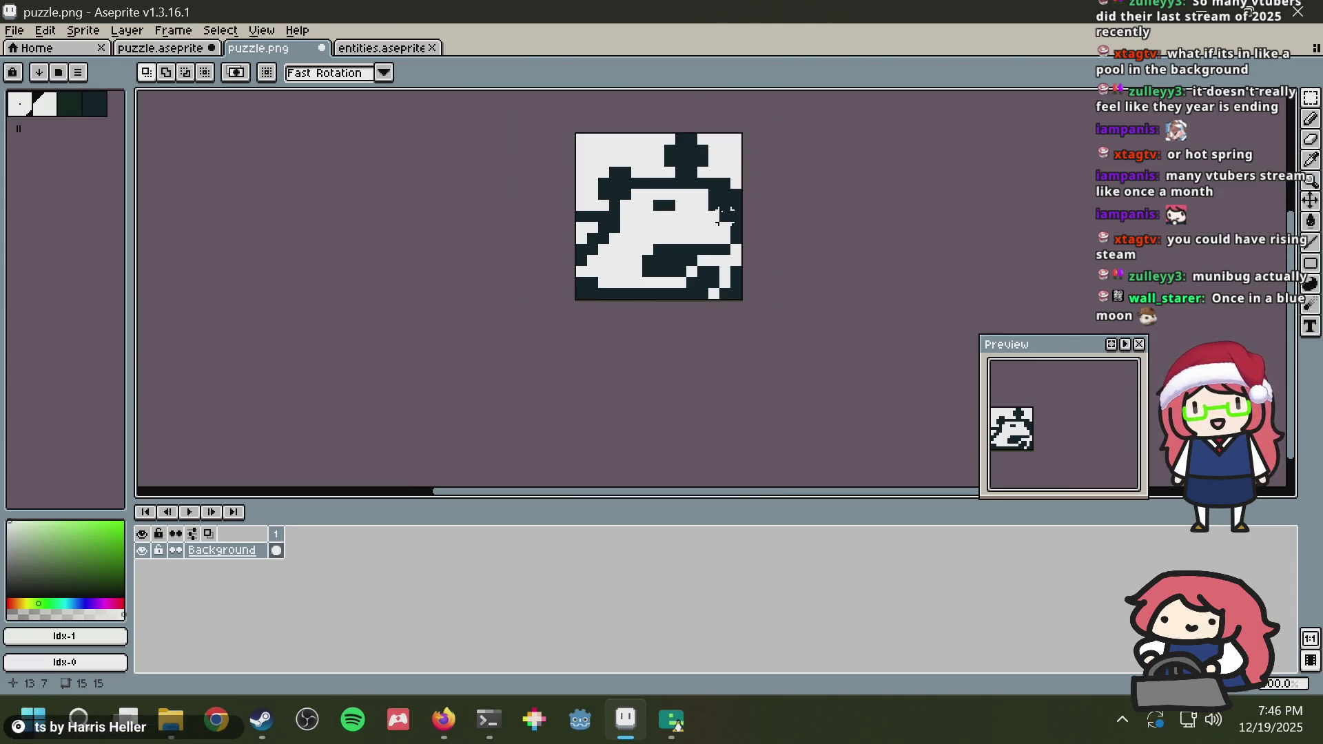
scroll(781, 215, "down", 2)
scroll(768, 221, "up", 3)
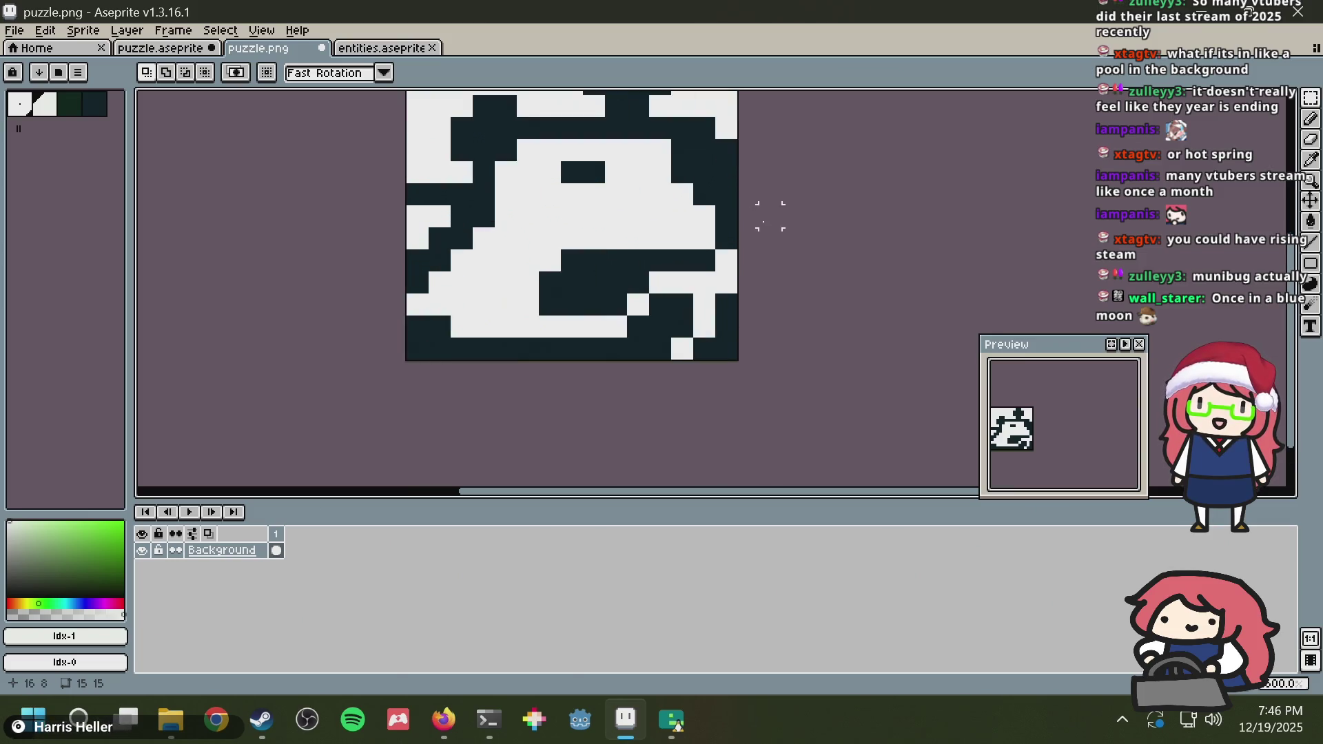
Step: Return to the puzzle.aseprite sprite sheet and clear the selection
key("ctrl+shift+Tab")
key("ctrl+d")
scroll(578, 332, "up", 3)
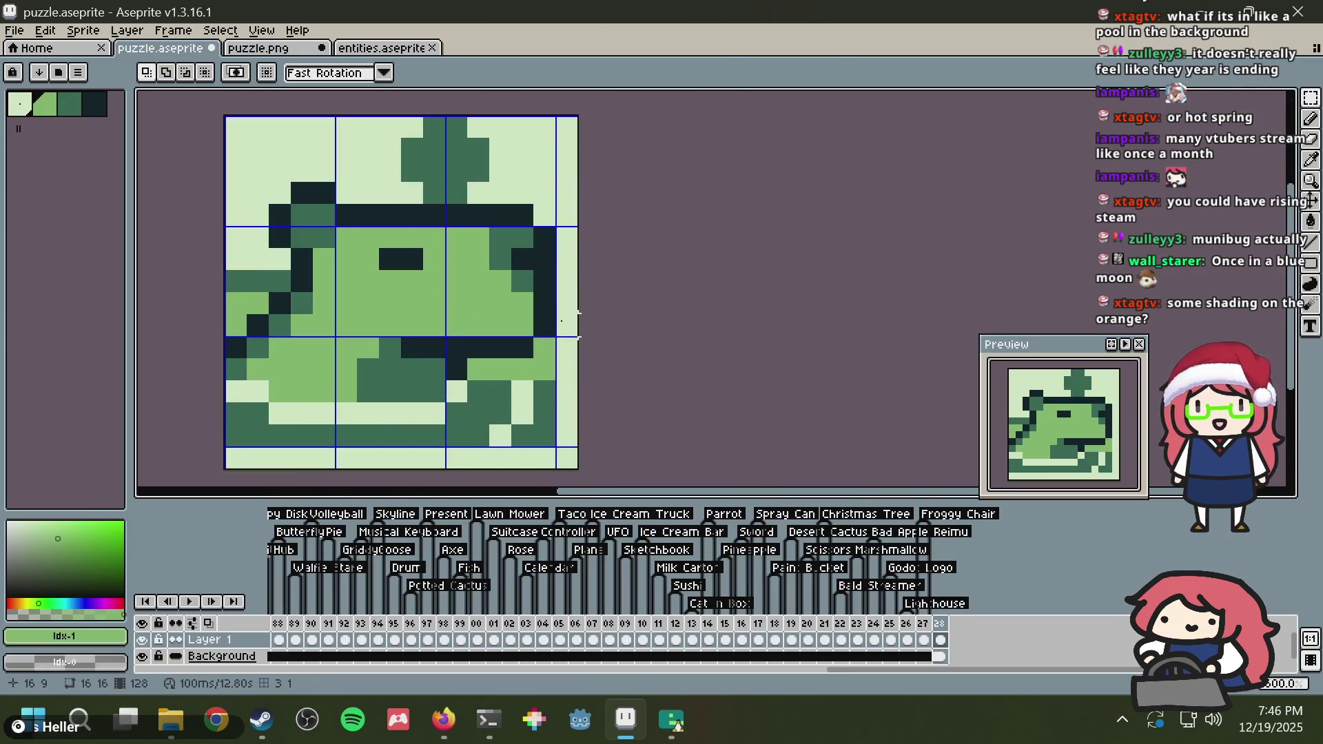
Step: Sample the darkest outline colour and pencil dark outline pixels around the top cross
key("b")
left_click(403, 204, "alt")
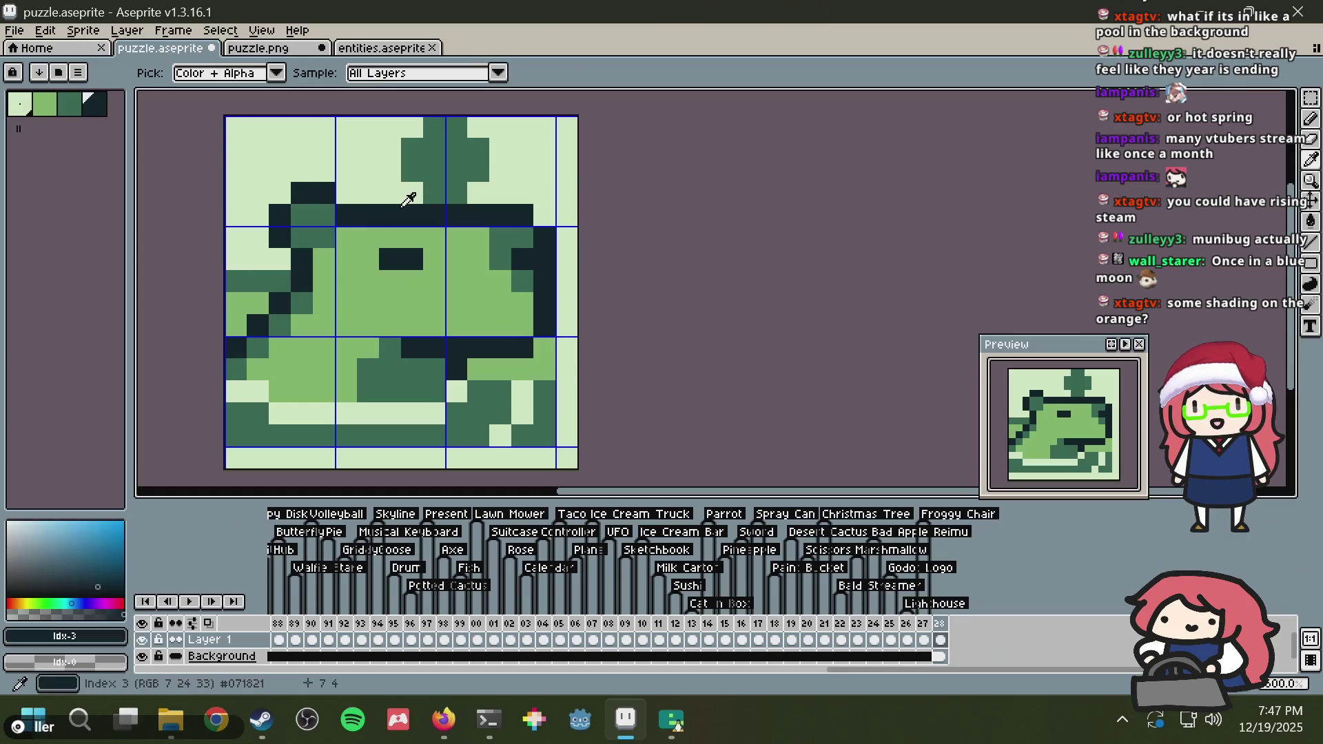
left_click(412, 149)
left_click(412, 171)
left_click(434, 193)
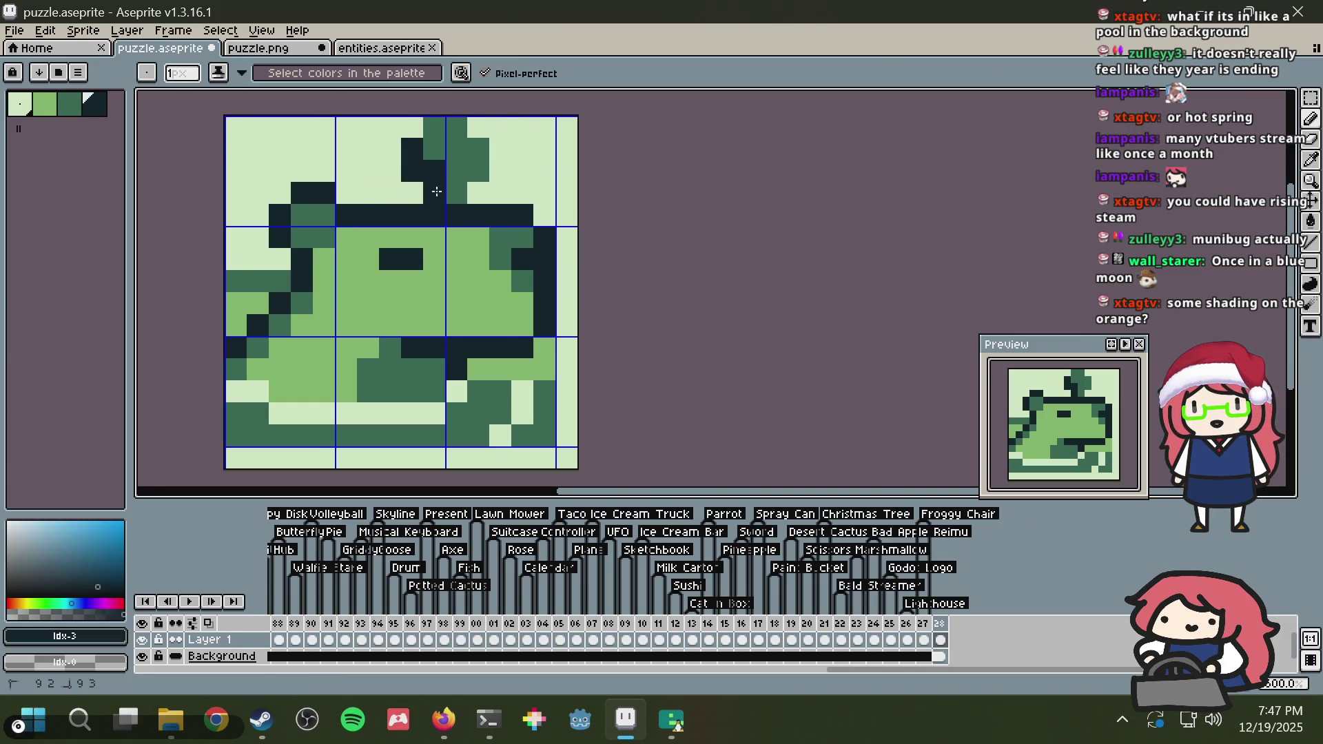
left_click(456, 193)
left_click(524, 149)
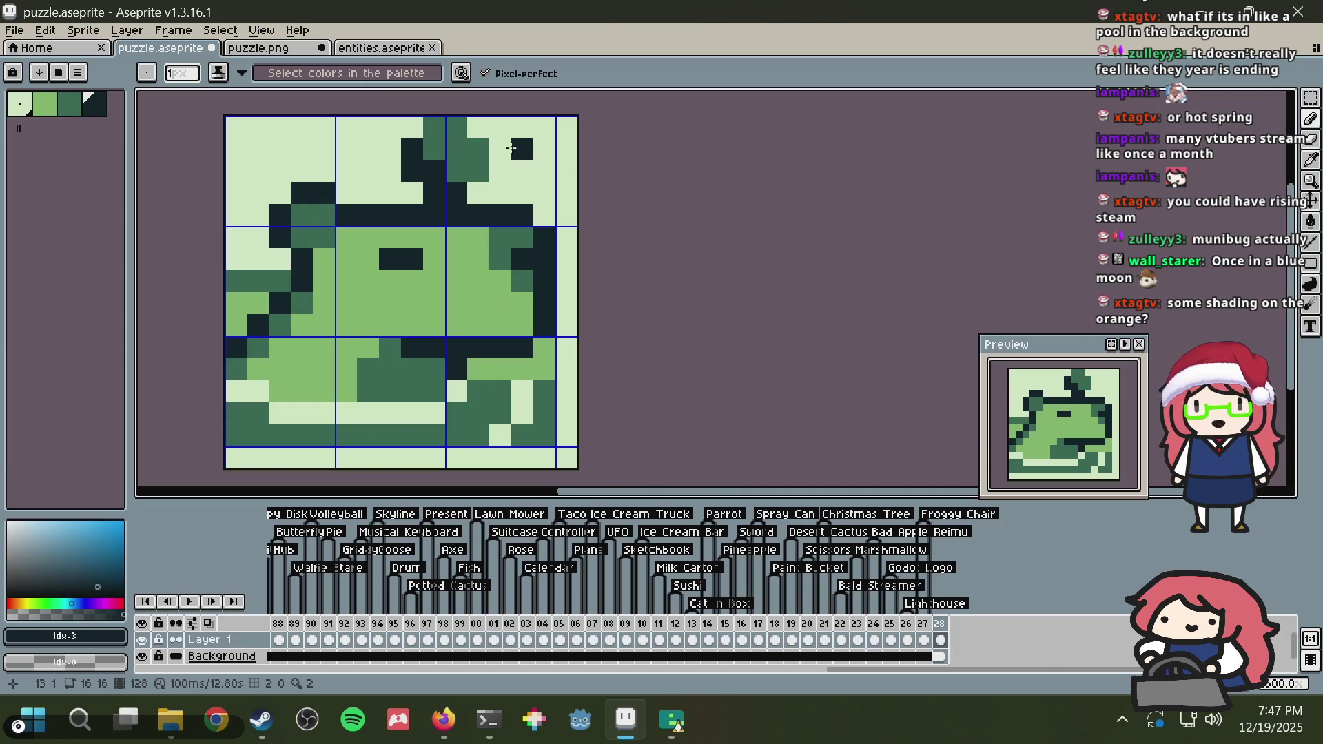
Step: Repaint pixels beside the cross and on the body mid-green, save, and undo the last pixel
key("9")
key("9")
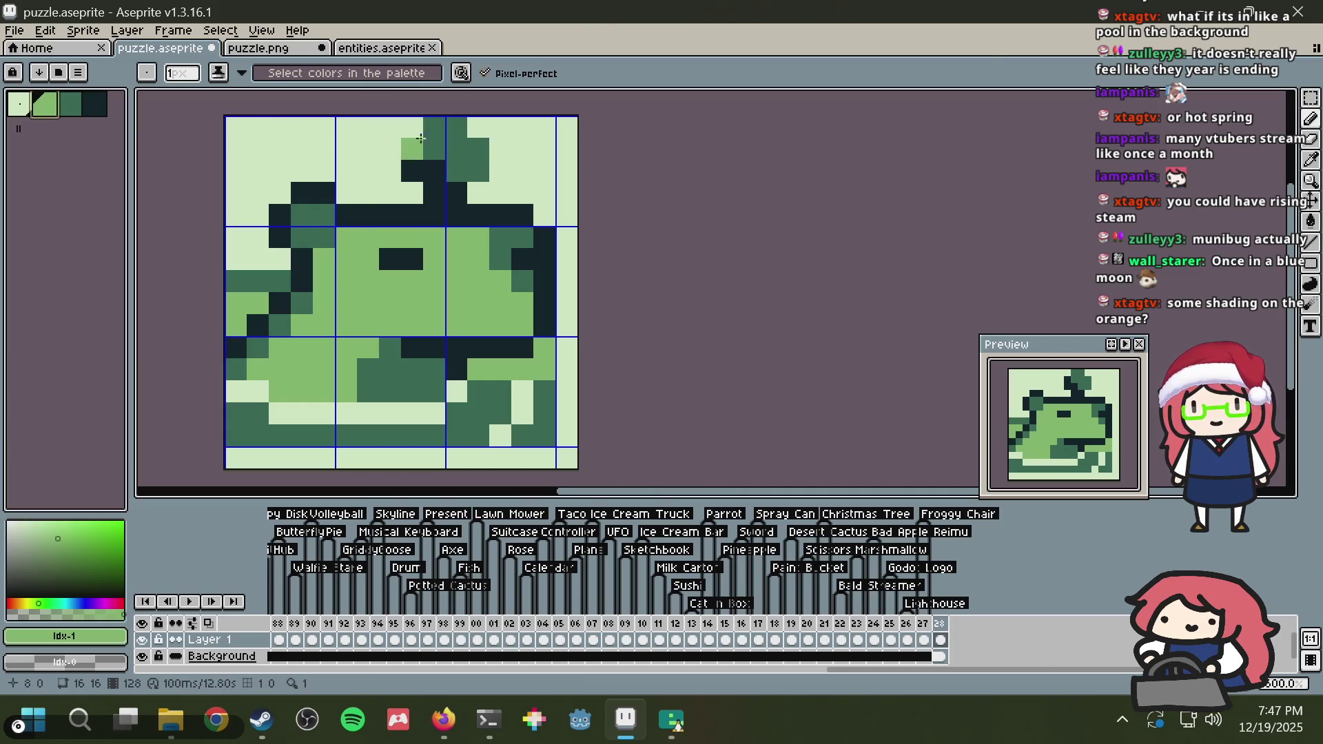
left_click(456, 149)
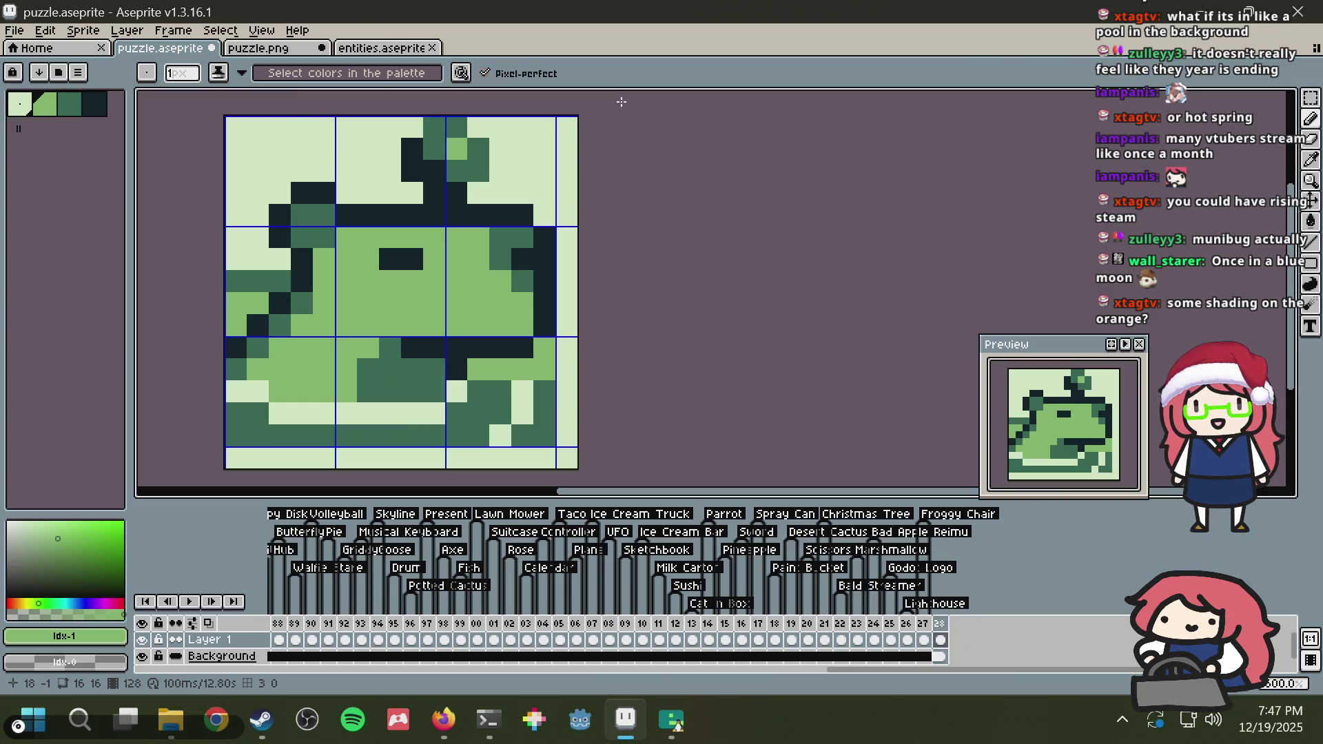
left_click(500, 240)
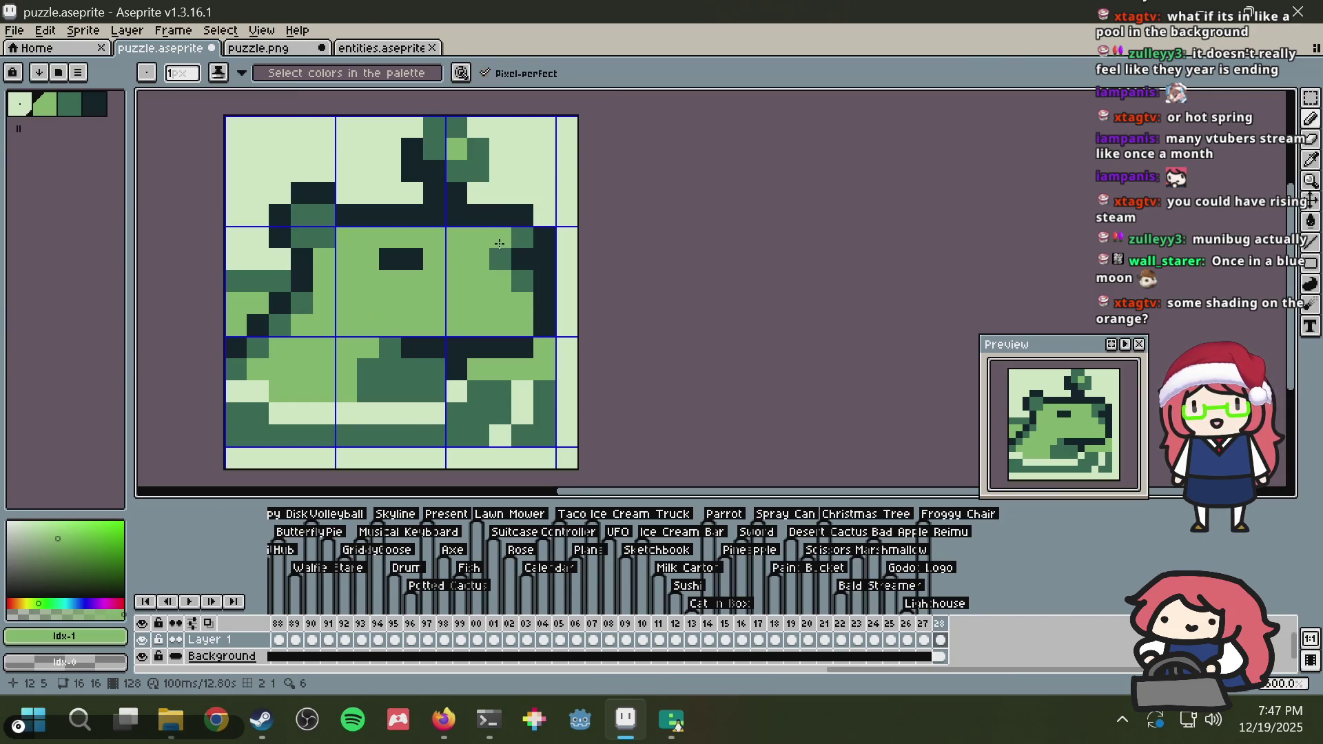
left_click(479, 148)
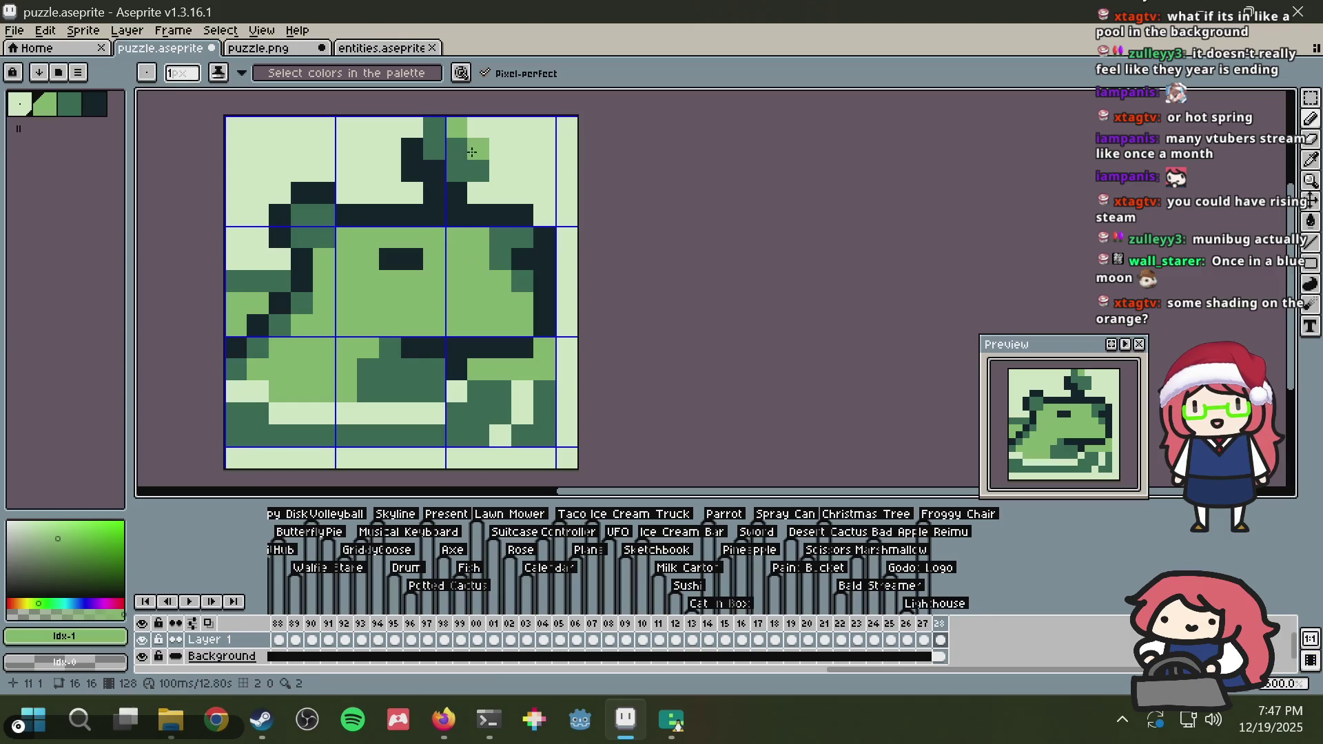
key("ctrl+s")
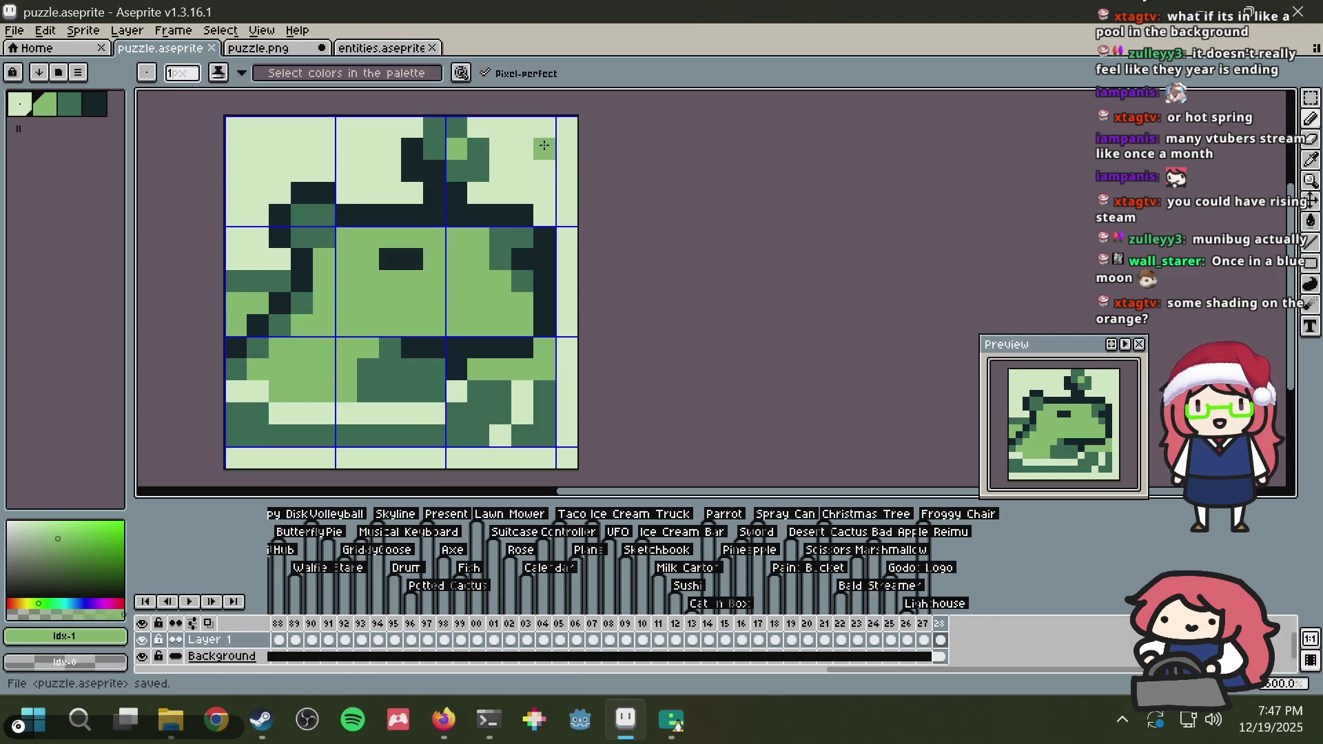
key("ctrl+z")
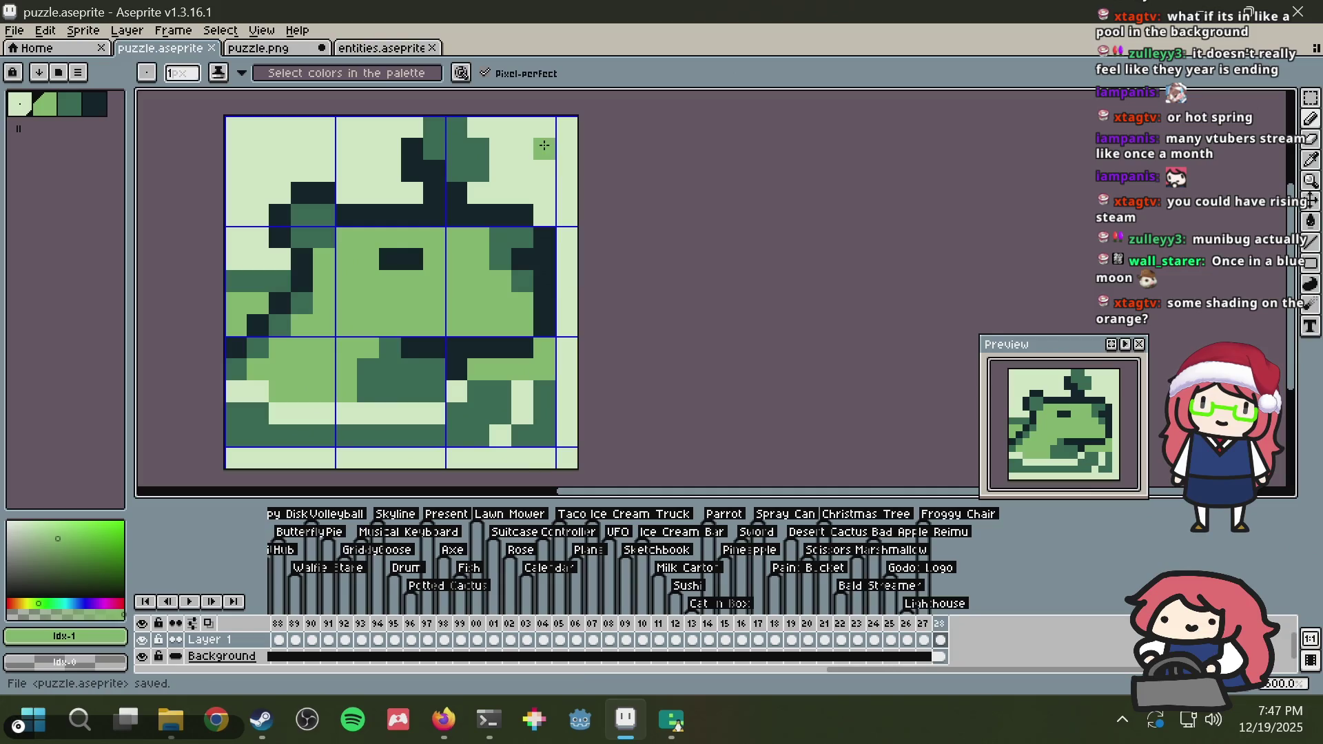
Step: Resample the darkest colour, undo the stray dark pixels, and save the sprite sheet
key("alt")
left_click(441, 159, "alt")
left_click(476, 171)
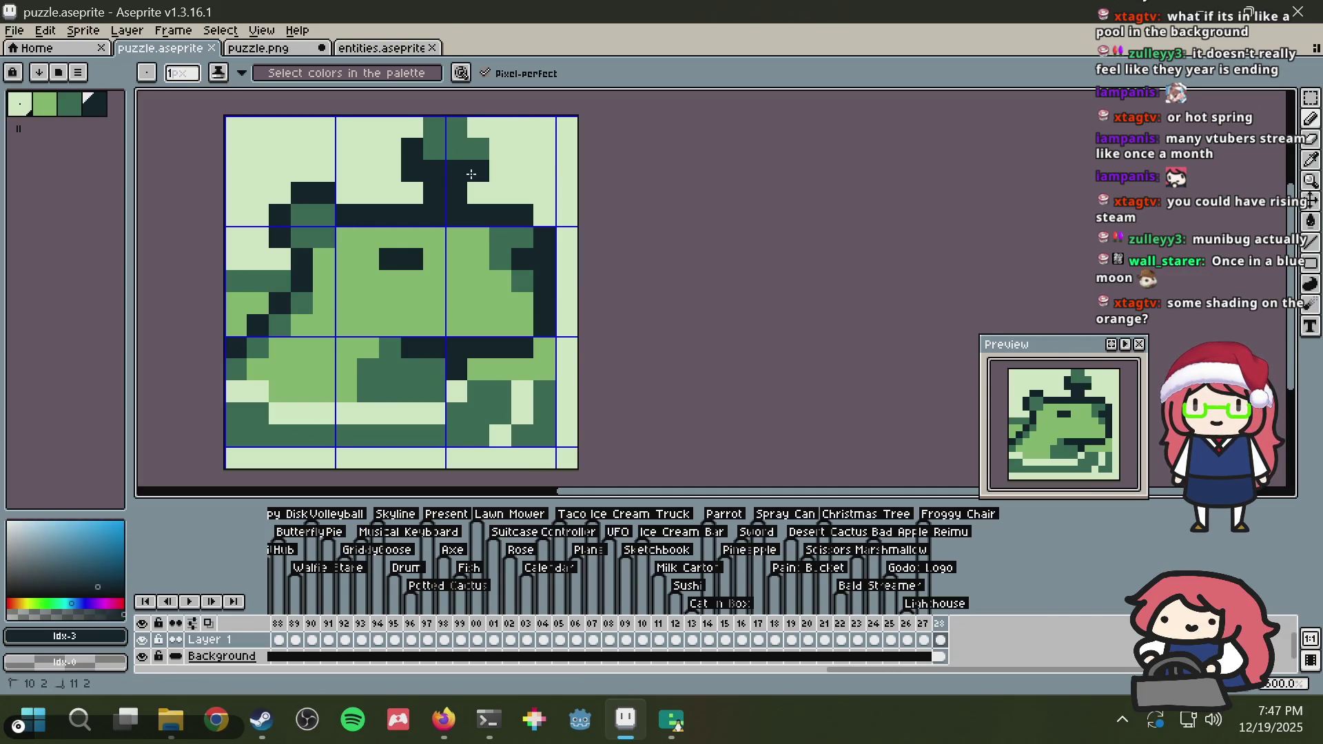
key("ctrl+z")
key("ctrl+s")
key("b")
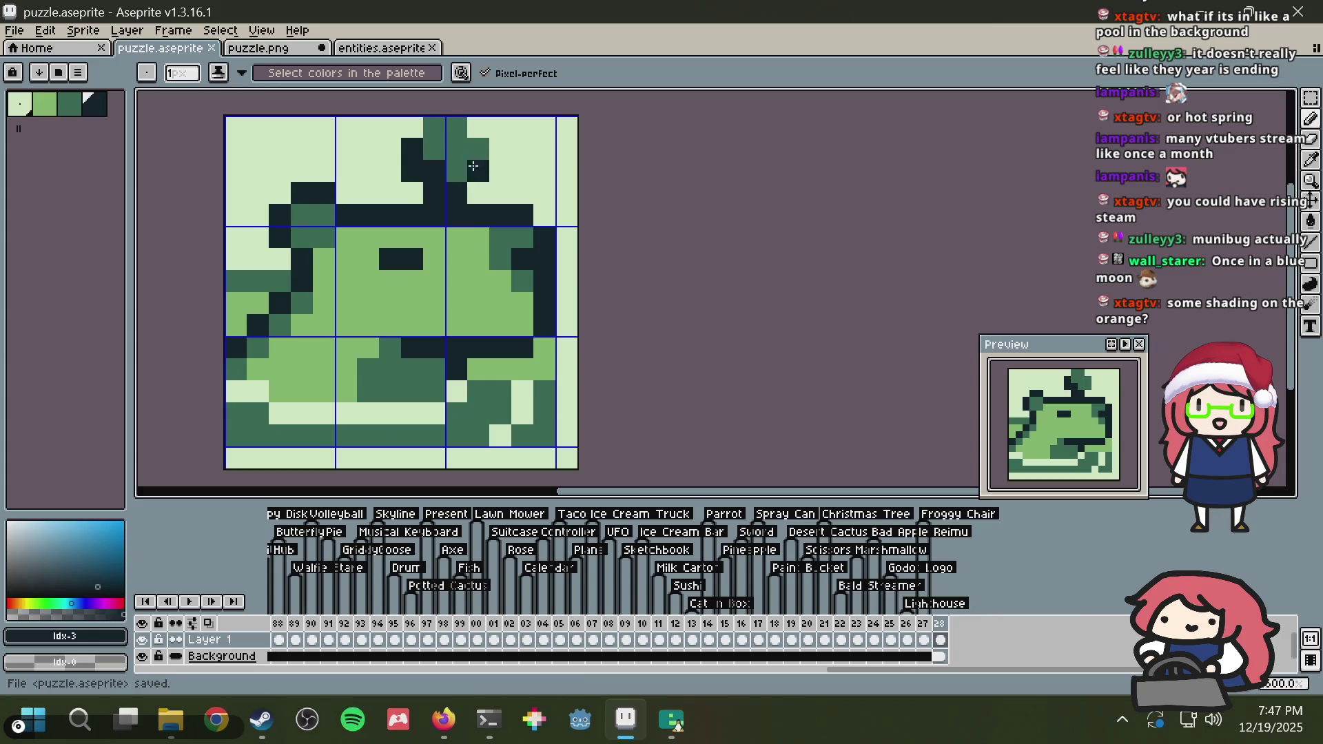
key("ctrl+z")
key("ctrl+s")
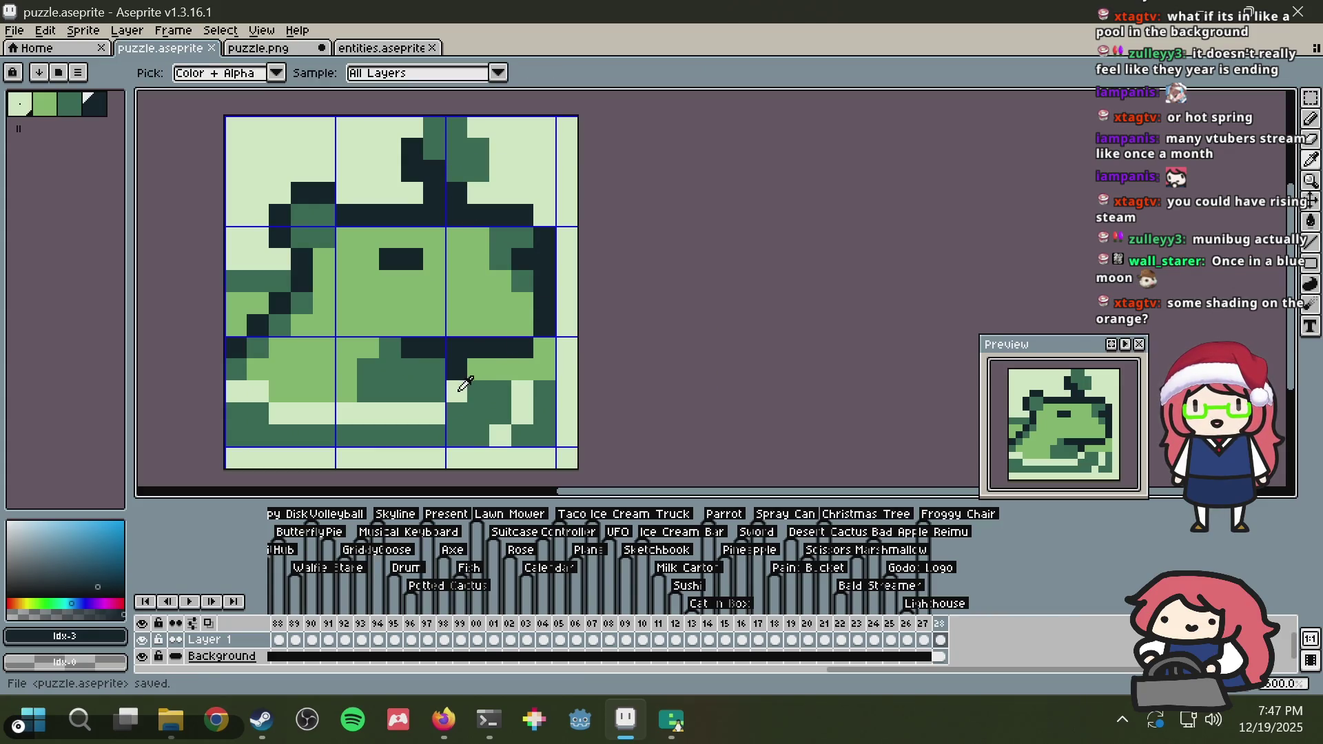
Step: Shade the lower body dark green and lighten pixels along the cat's right side and left edge, then save
left_click(466, 386, "alt")
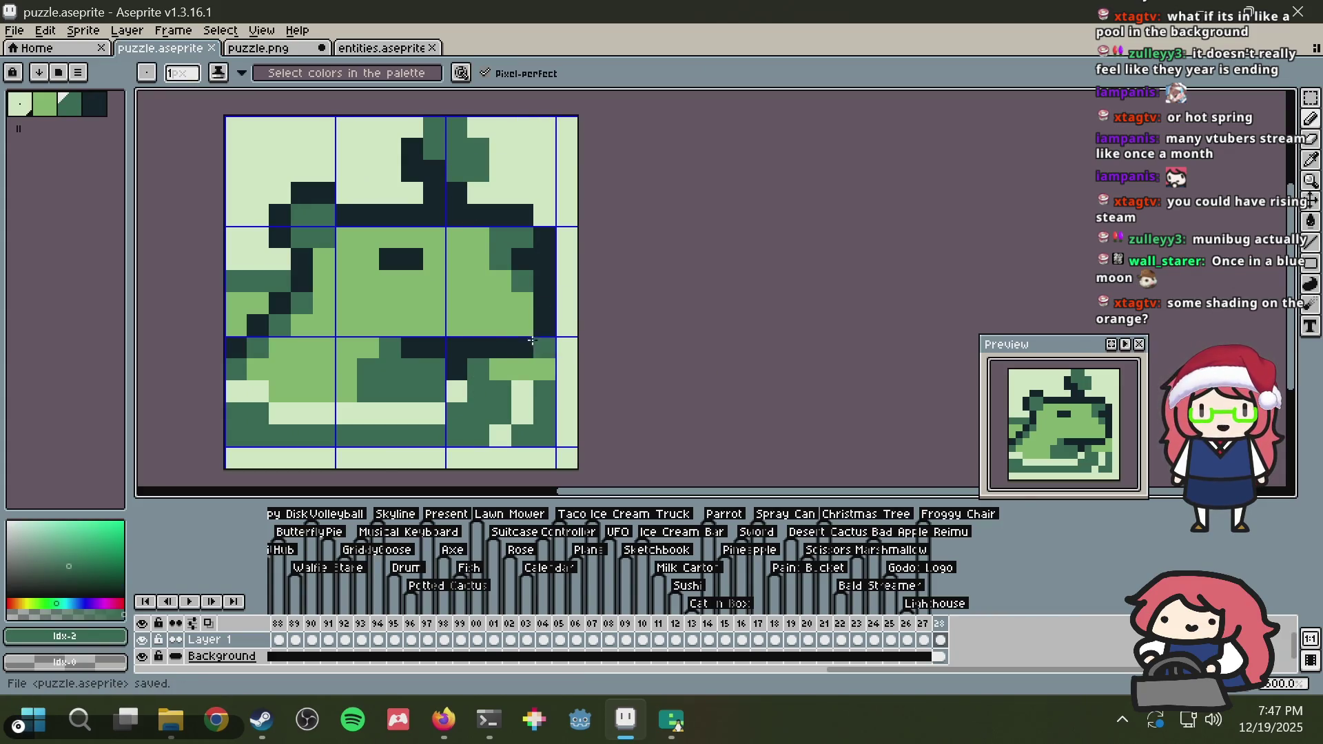
left_click(500, 369)
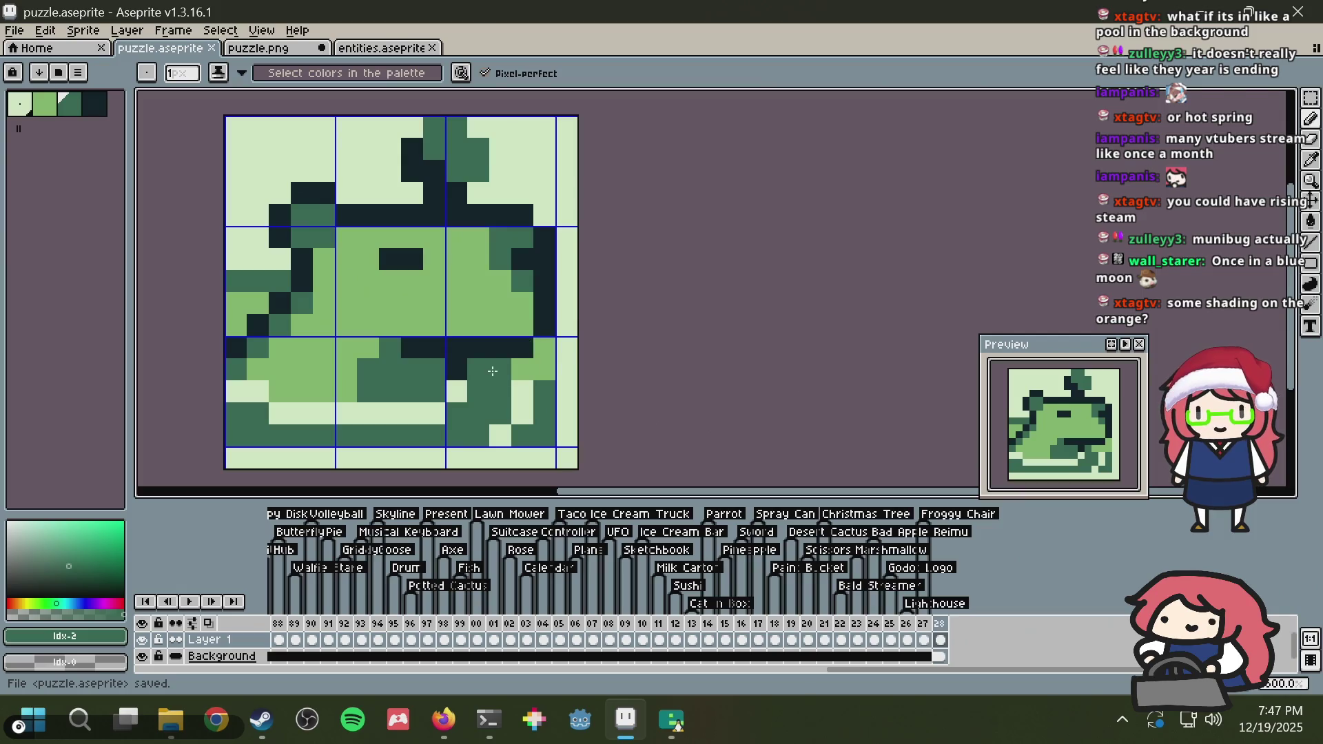
left_click(526, 386, "alt")
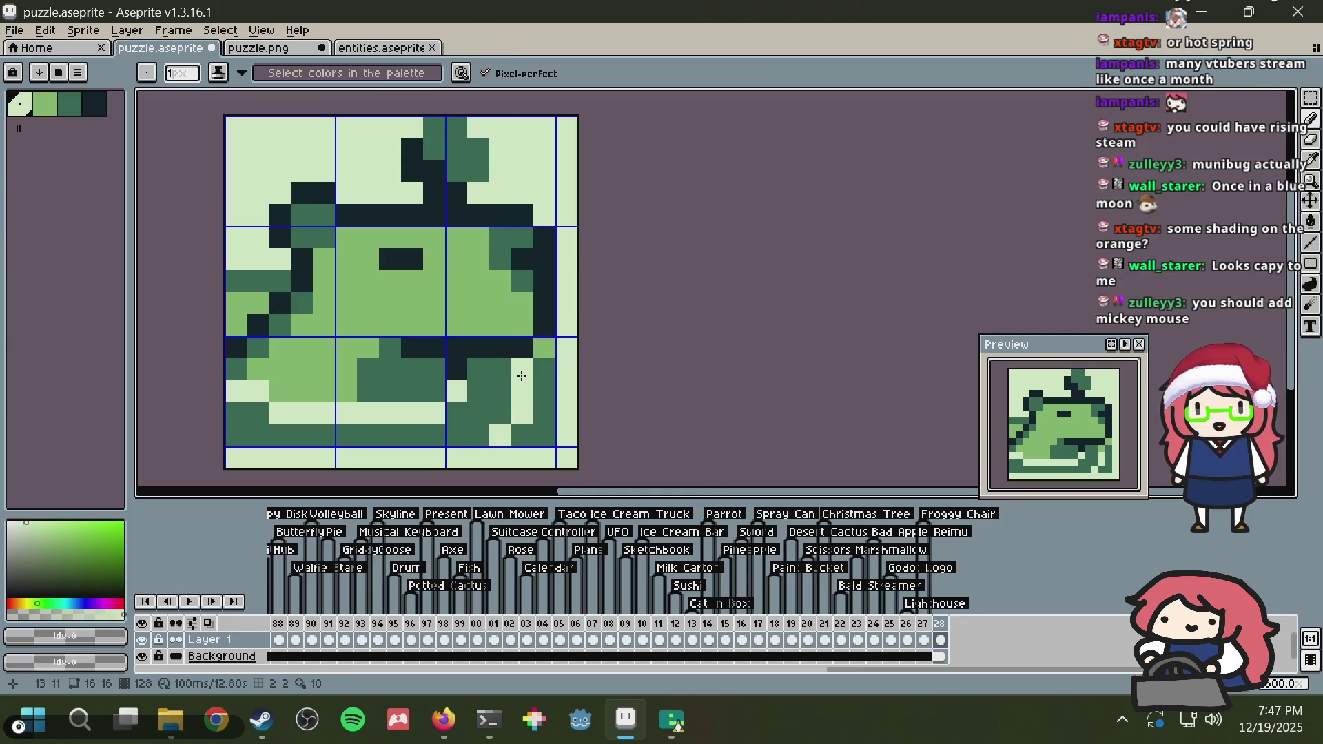
left_click(549, 346)
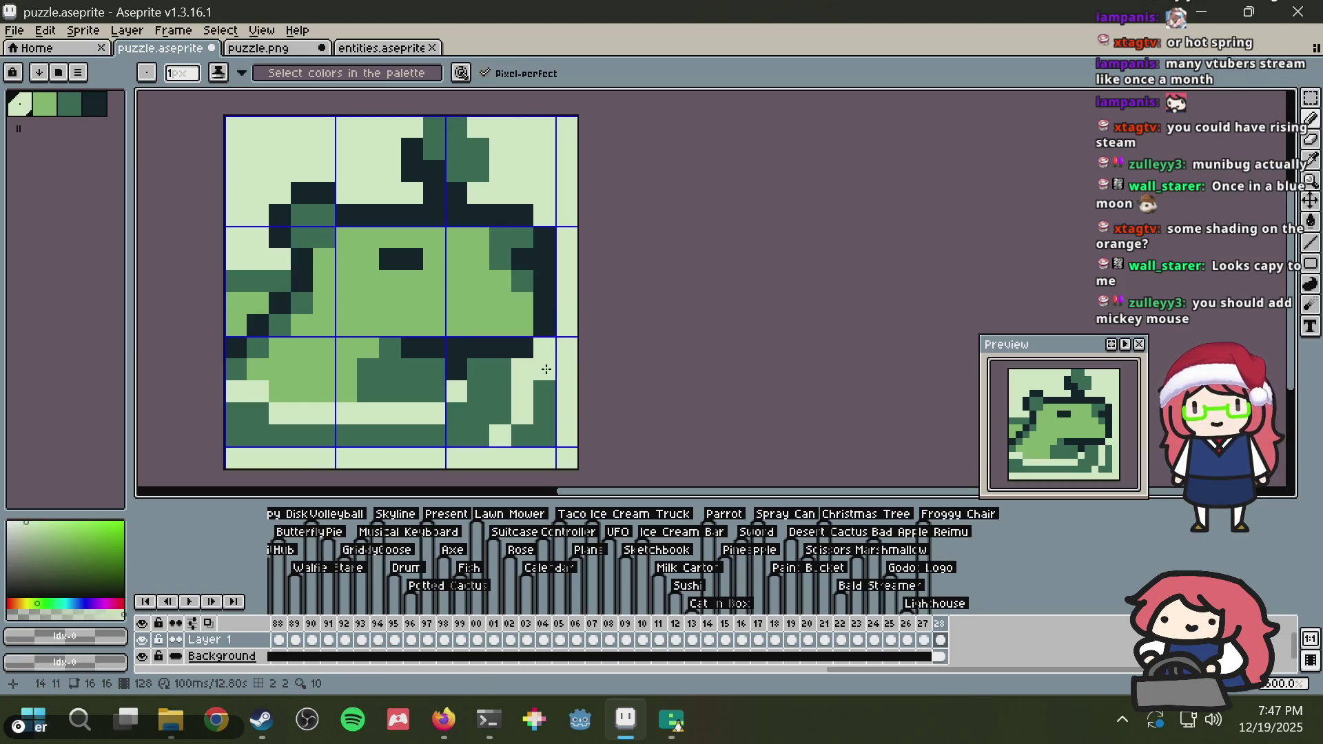
left_click(277, 275, "alt")
left_click(259, 260)
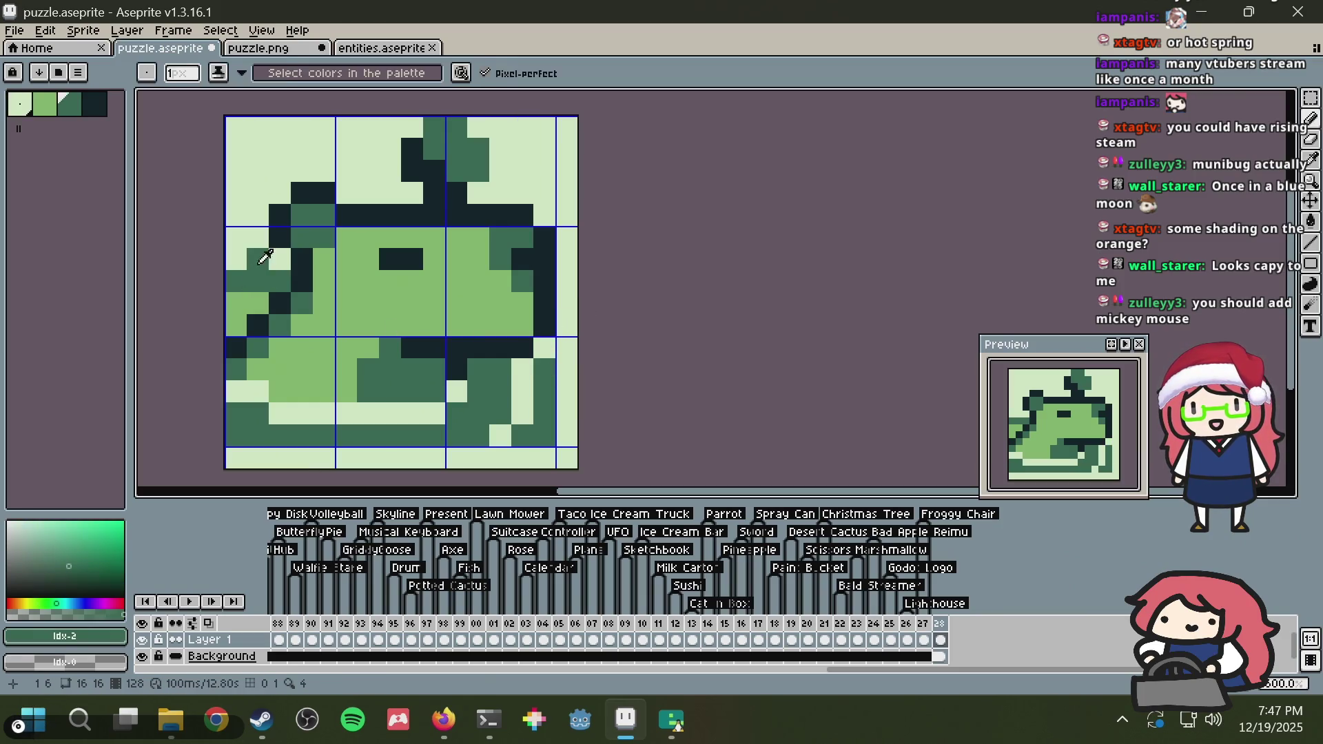
left_click(272, 261, "alt")
mouse_move(258, 261)
left_mouse_down()
mouse_move(248, 303)
mouse_move(220, 301)
left_mouse_up()
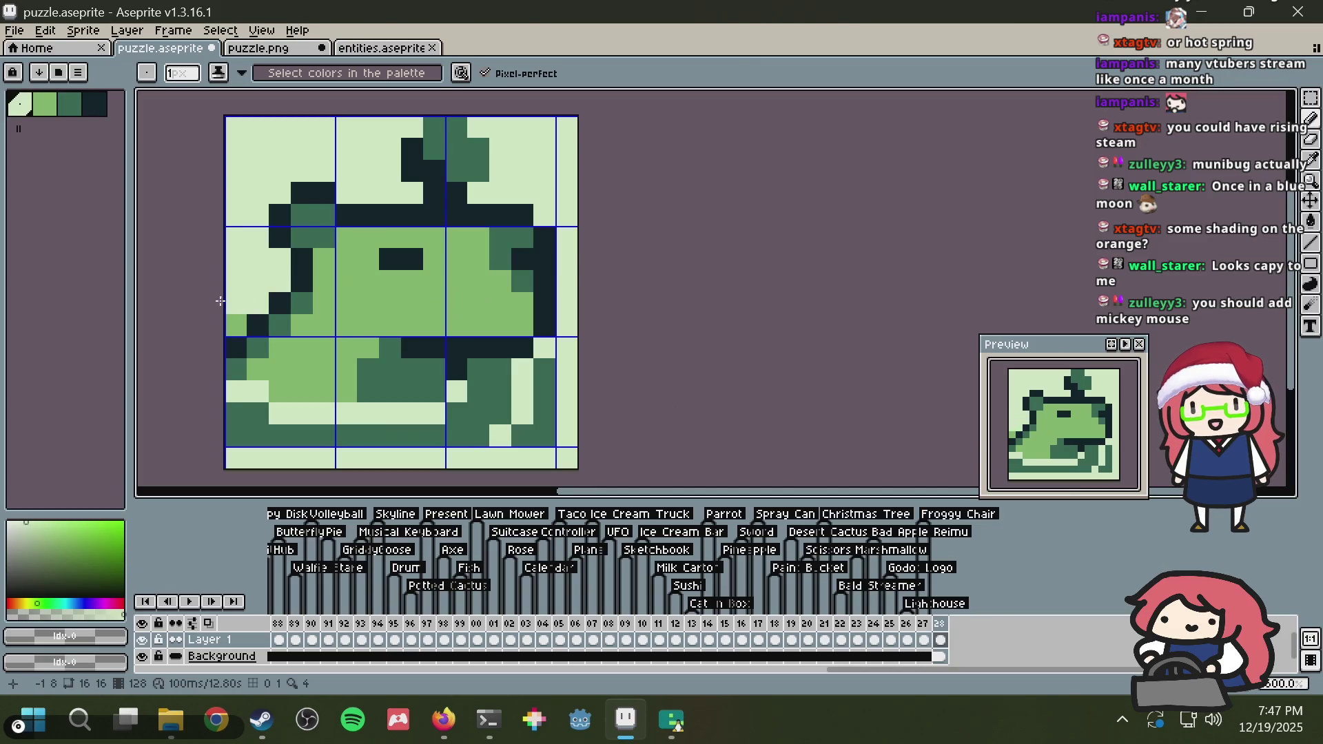
key("ctrl+s")
Step: Add dark-green pixels at the body's right edge, trying and undoing a light pixel there
left_click(544, 372, "alt")
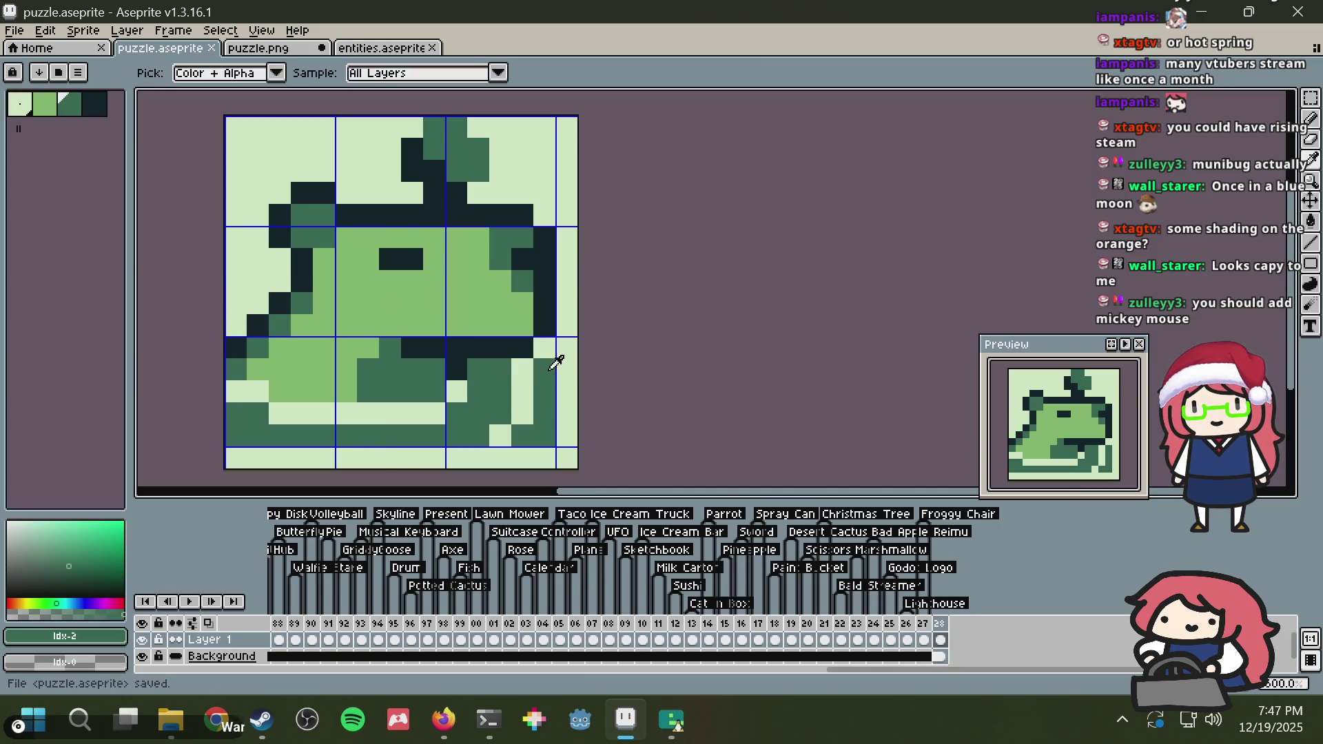
left_click(545, 352)
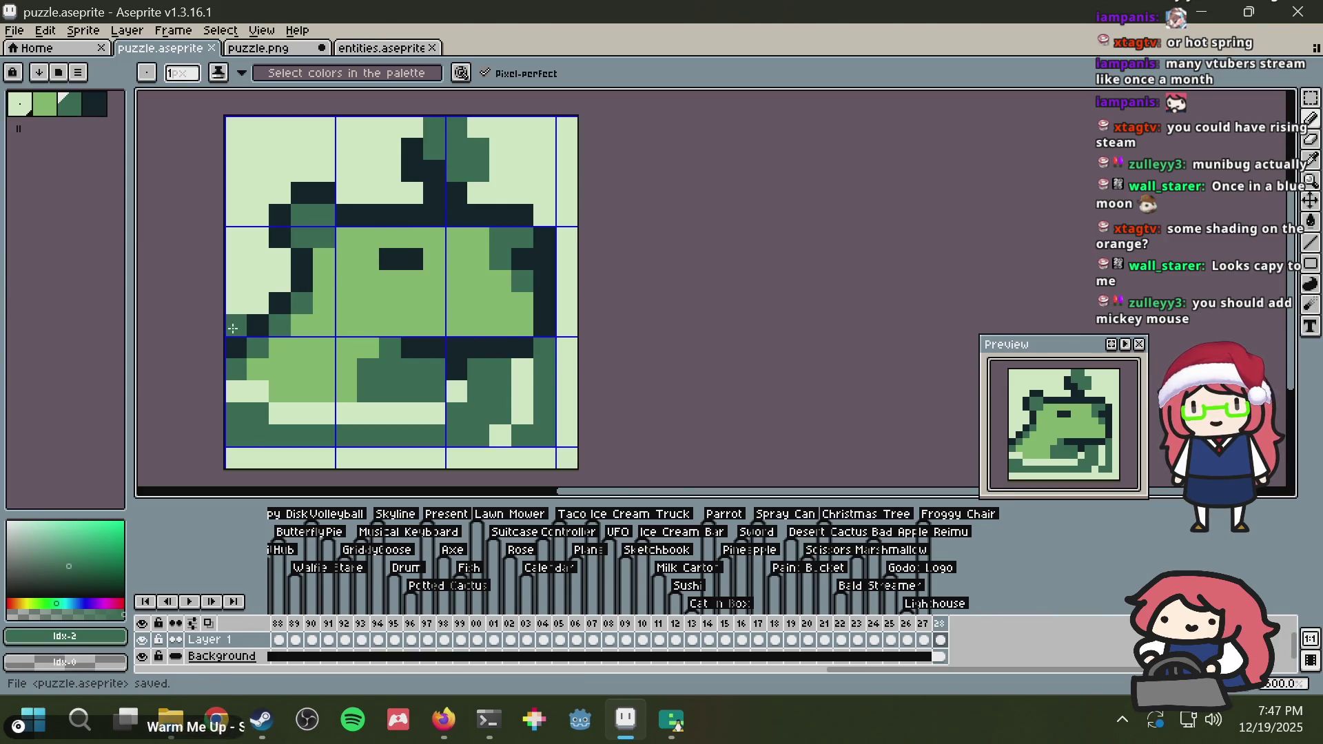
left_click(567, 359)
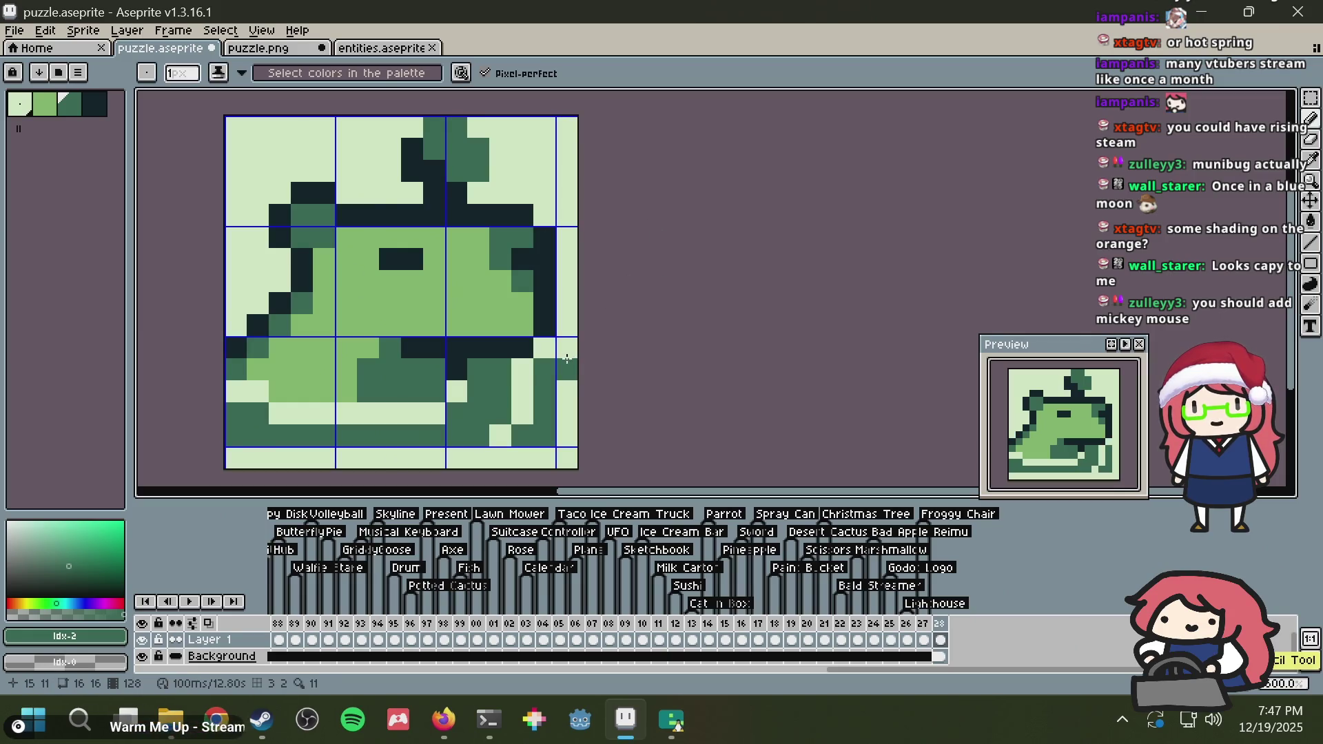
left_click(541, 344, "alt")
left_click(540, 365)
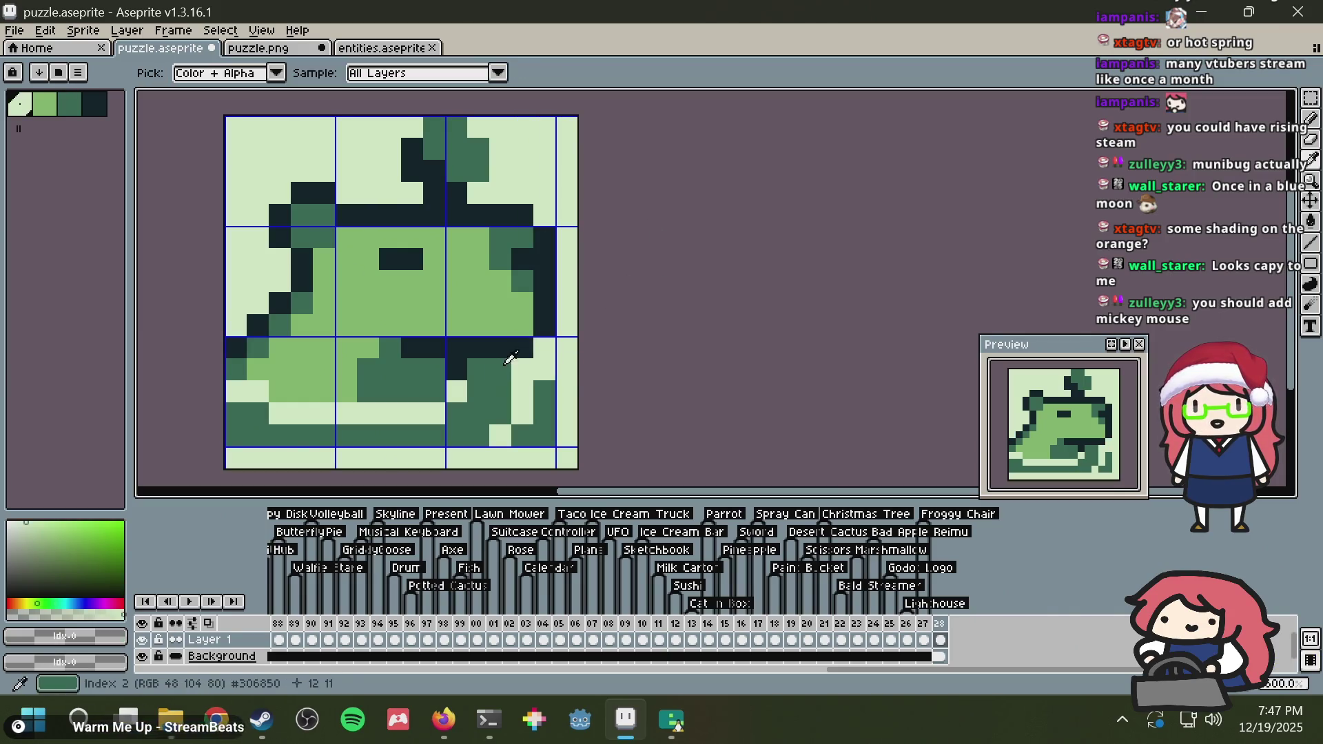
key("ctrl+z")
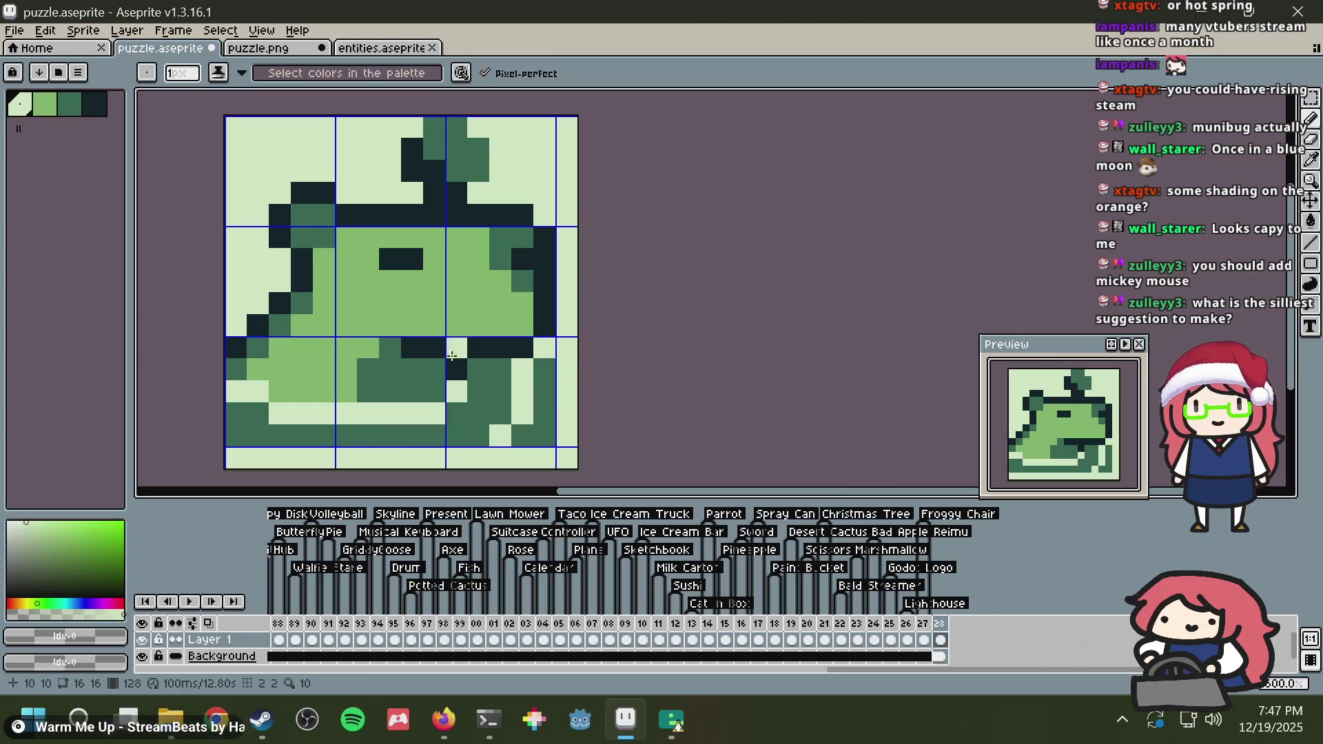
Step: Add a dark-green pixel right of the outline, undo recent edits, save, and shift the pixels up-left
left_click(421, 361, "alt")
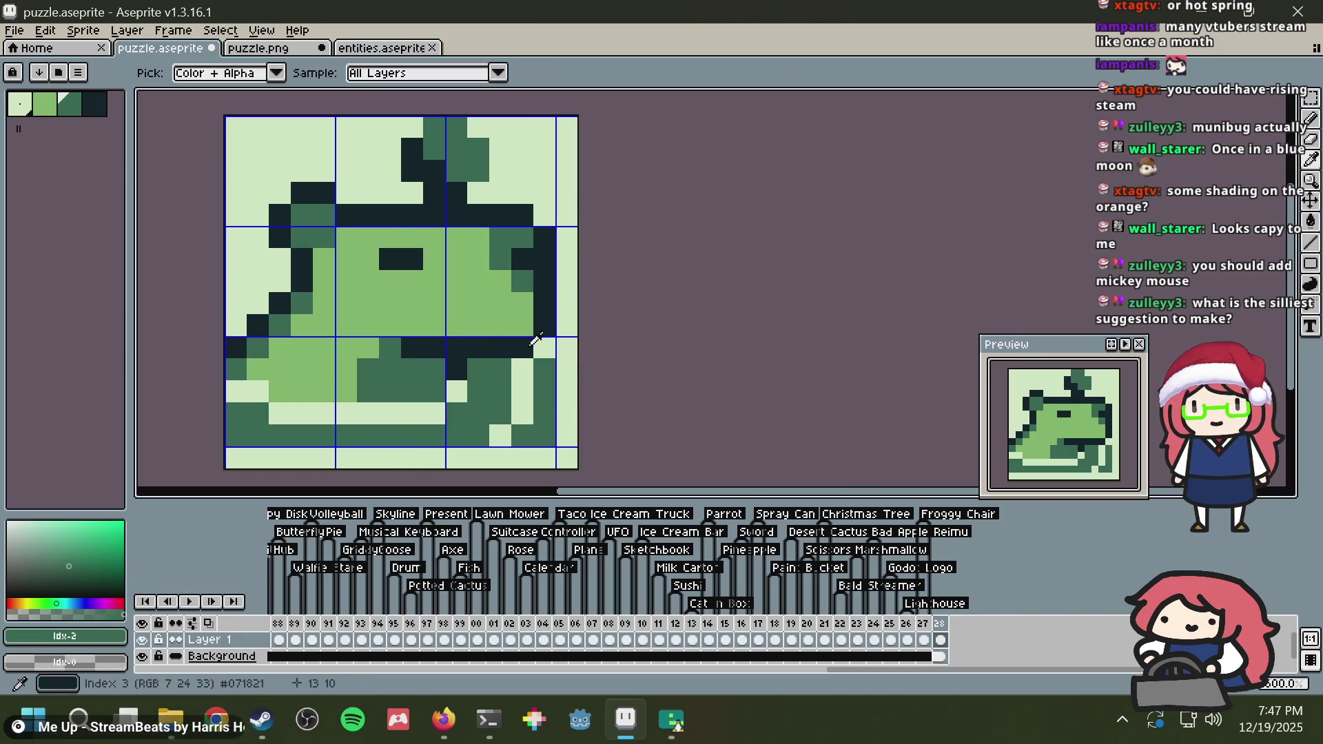
left_click(575, 302)
key("ctrl+s")
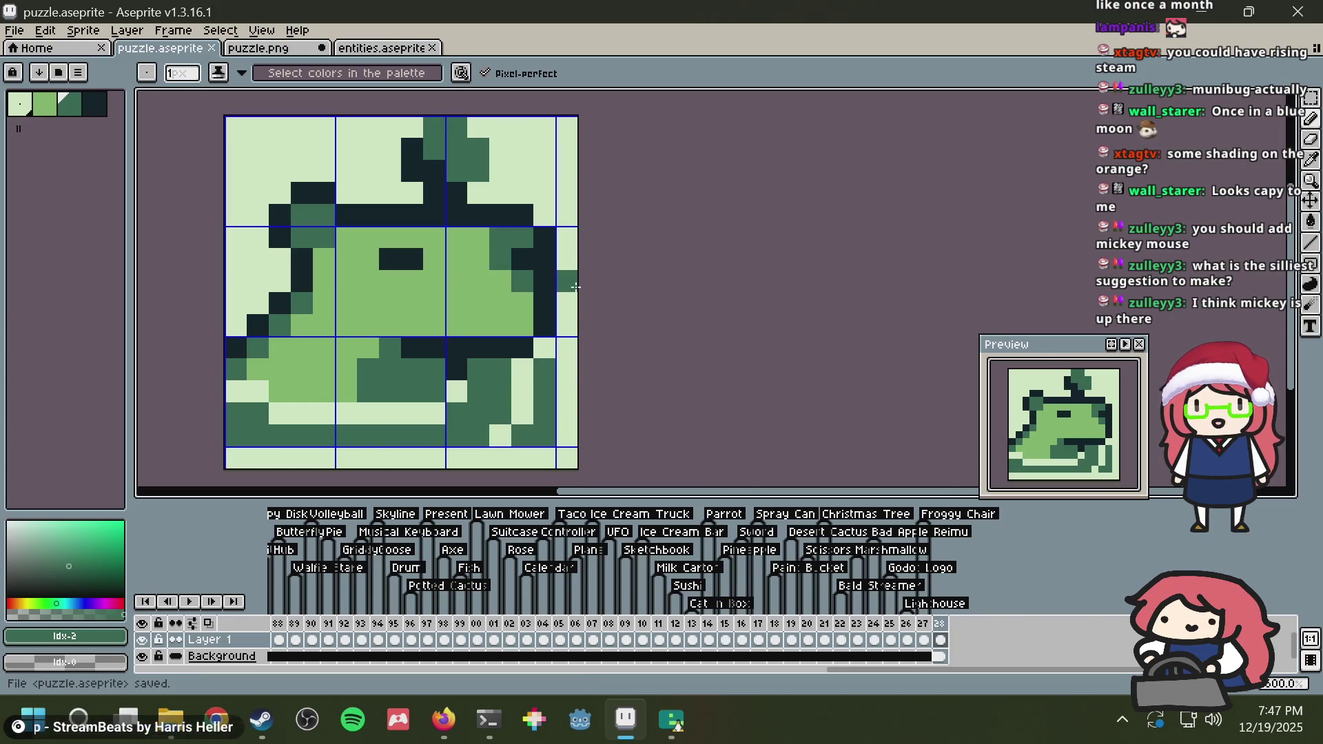
key("ctrl+z")
key("ctrl+z")
key("ctrl+z")
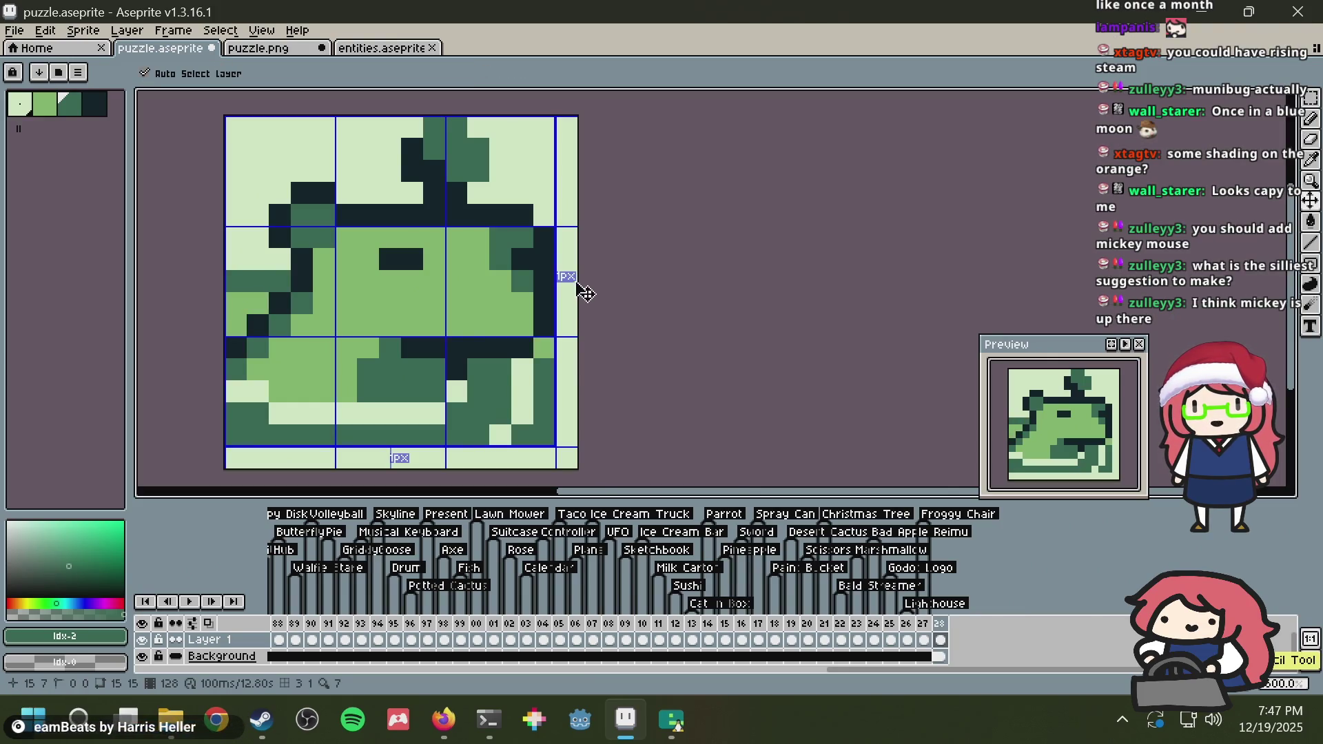
key("ctrl+s")
key("b")
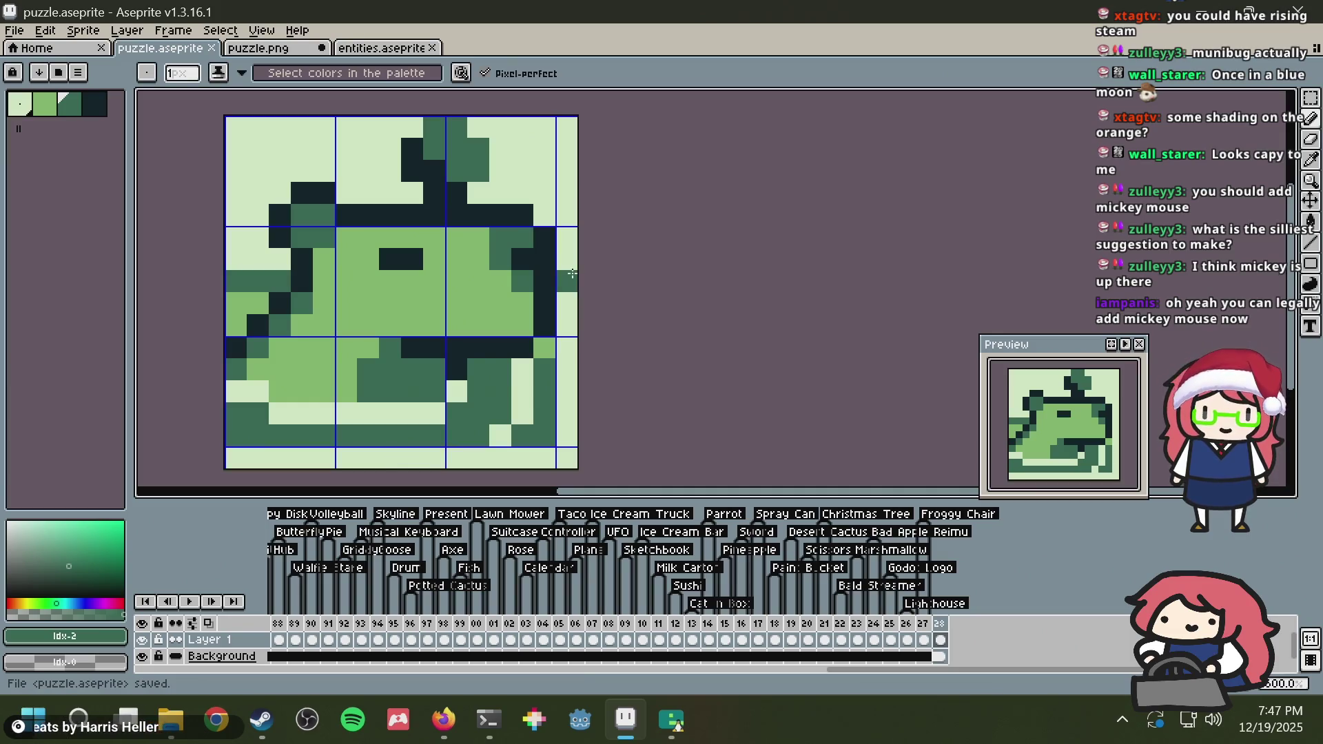
left_click_drag(544, 235, 529, 202)
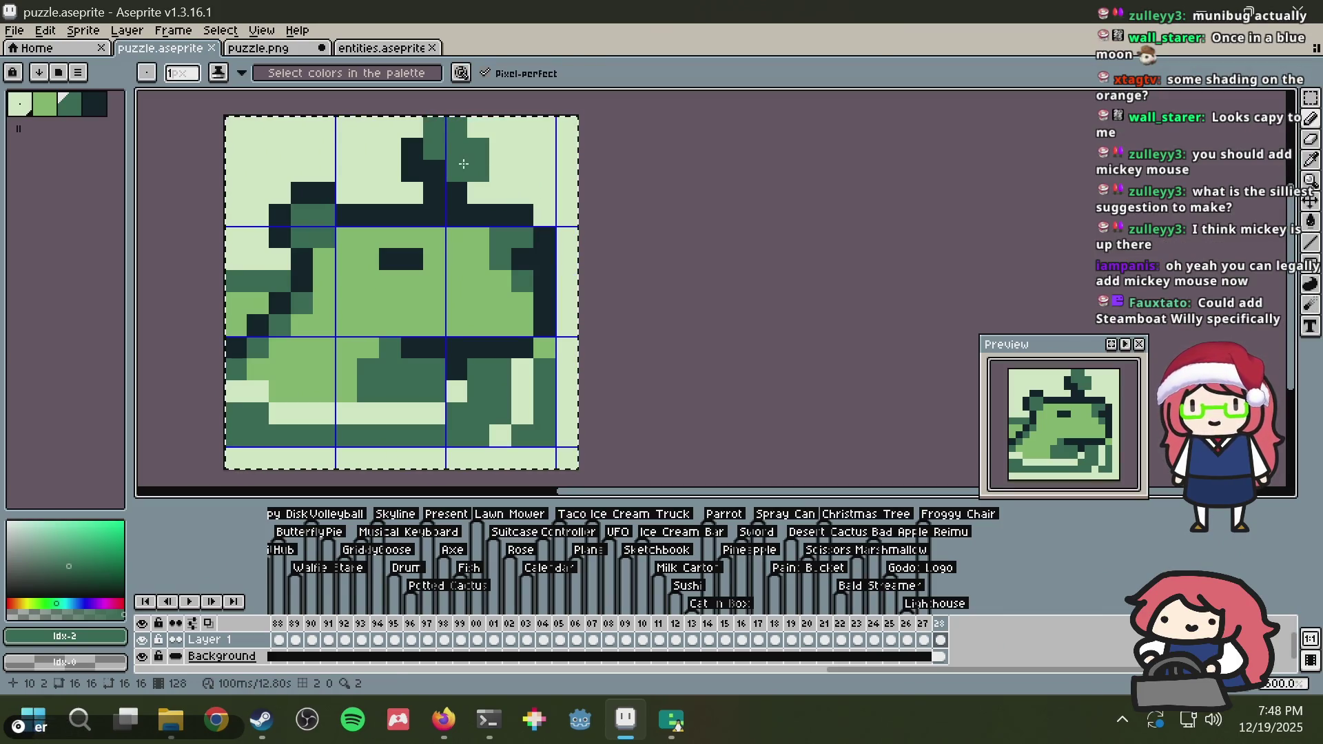
left_click(258, 48)
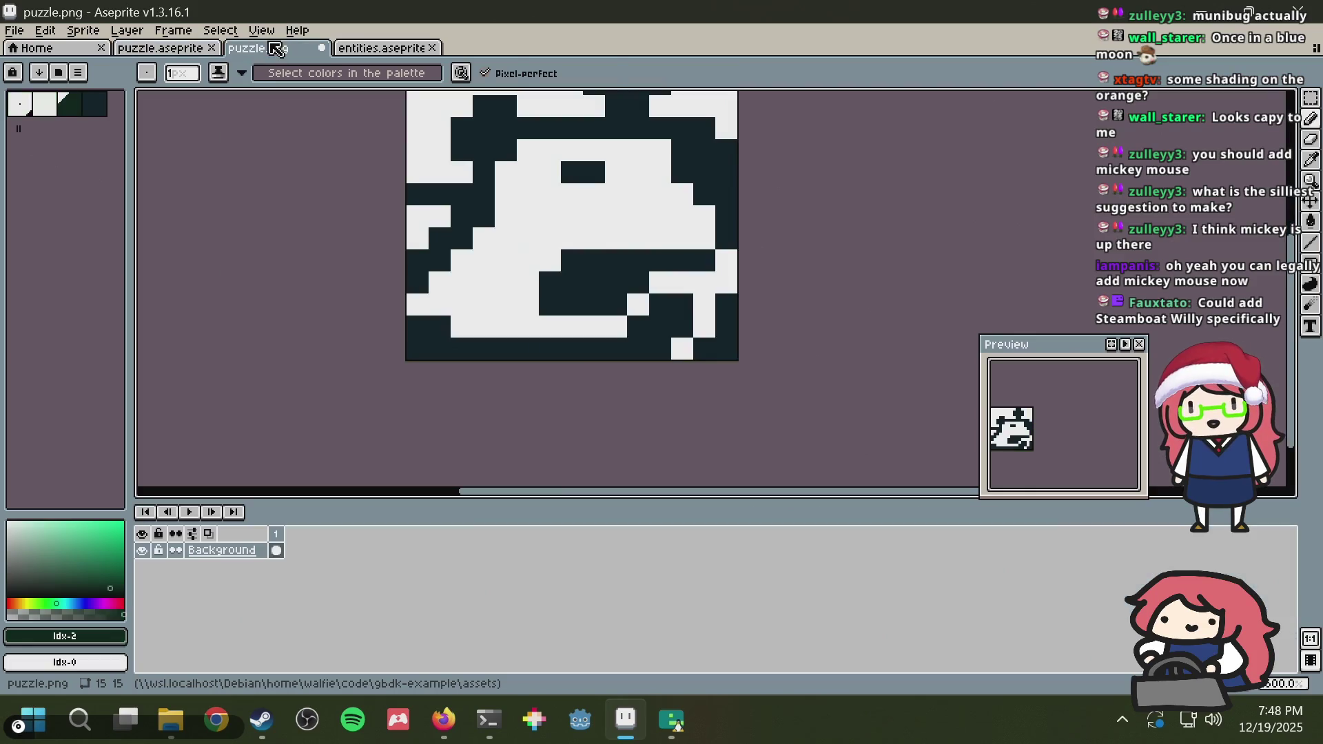
Step: Paste the copied image into puzzle.png, then return to puzzle.aseprite, deselect, and save
key("ctrl+v")
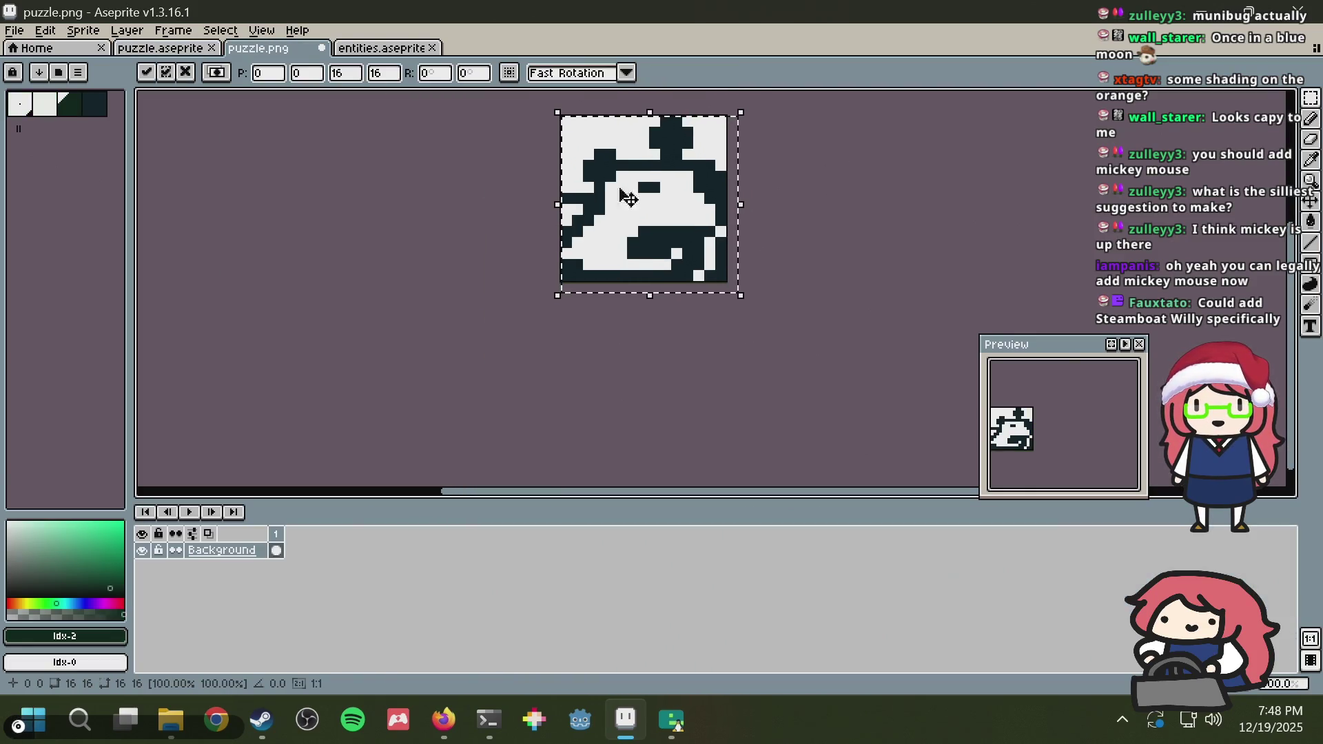
left_click(171, 54)
key("ctrl+d")
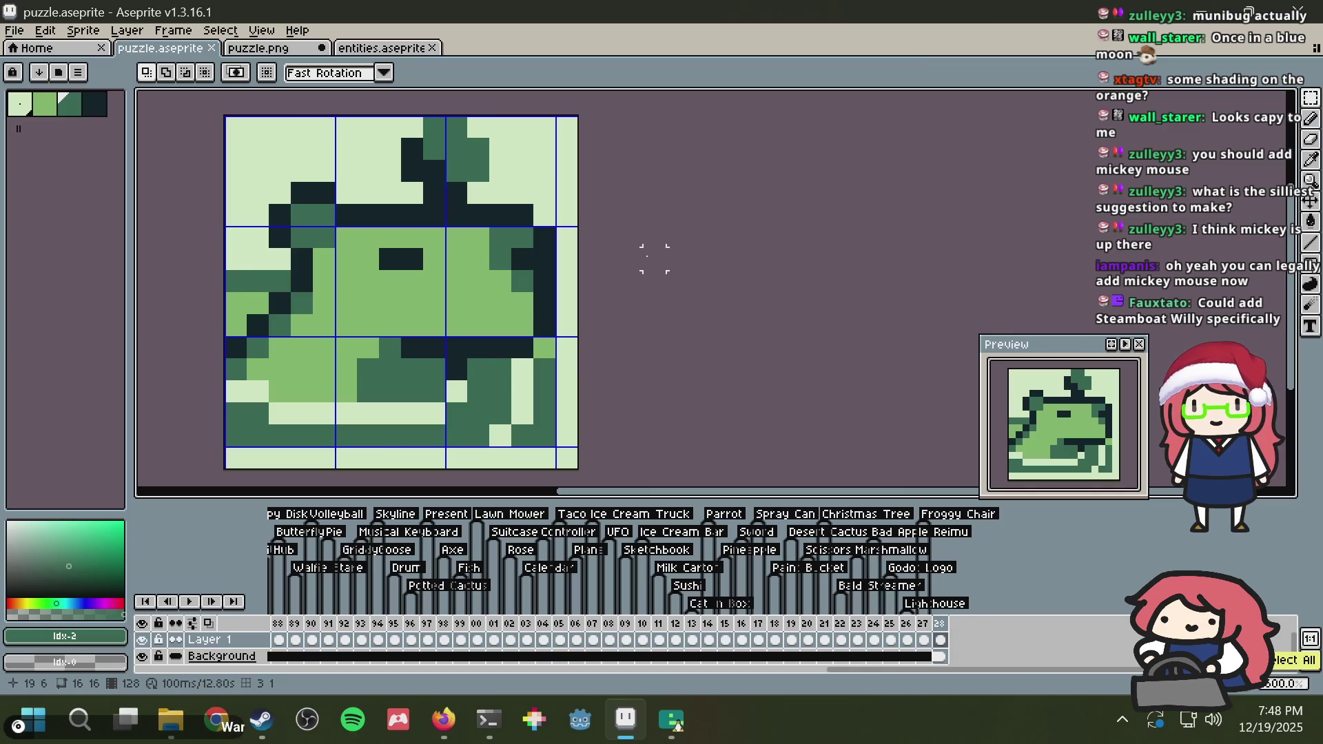
key("b")
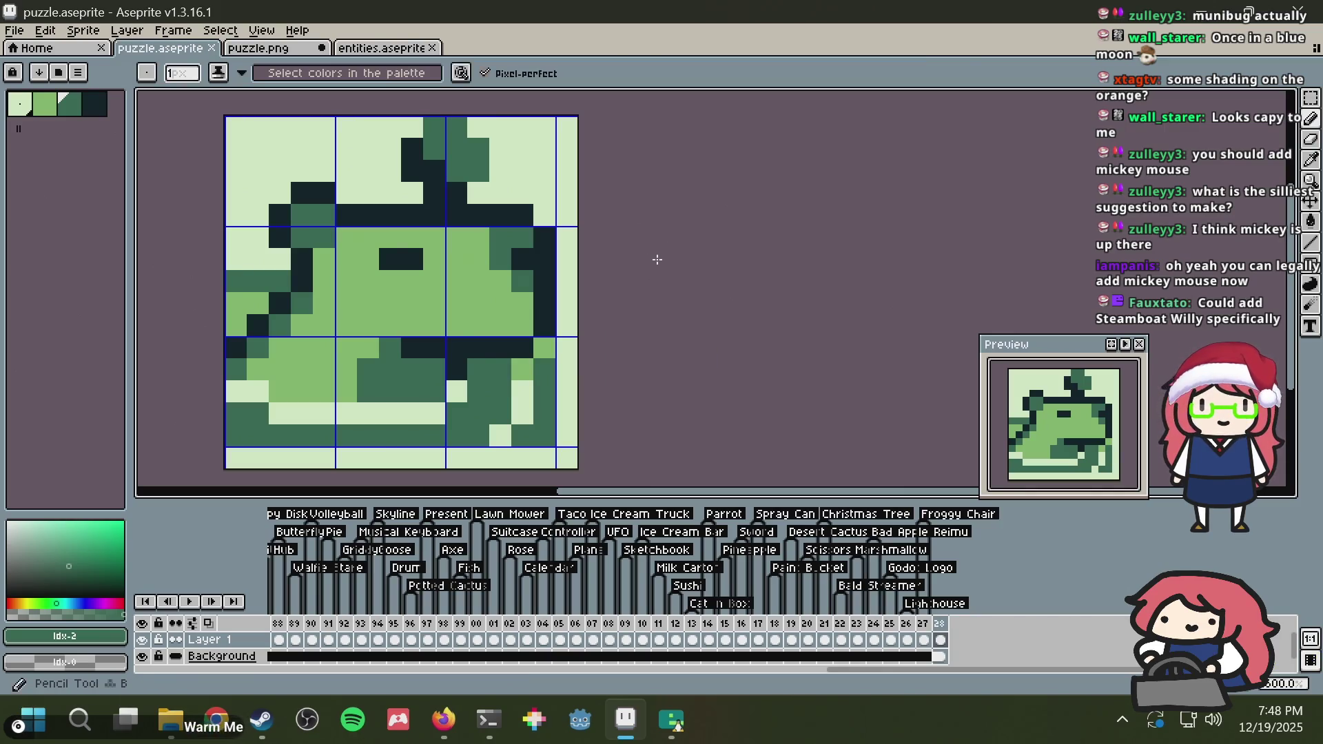
key("ctrl+s")
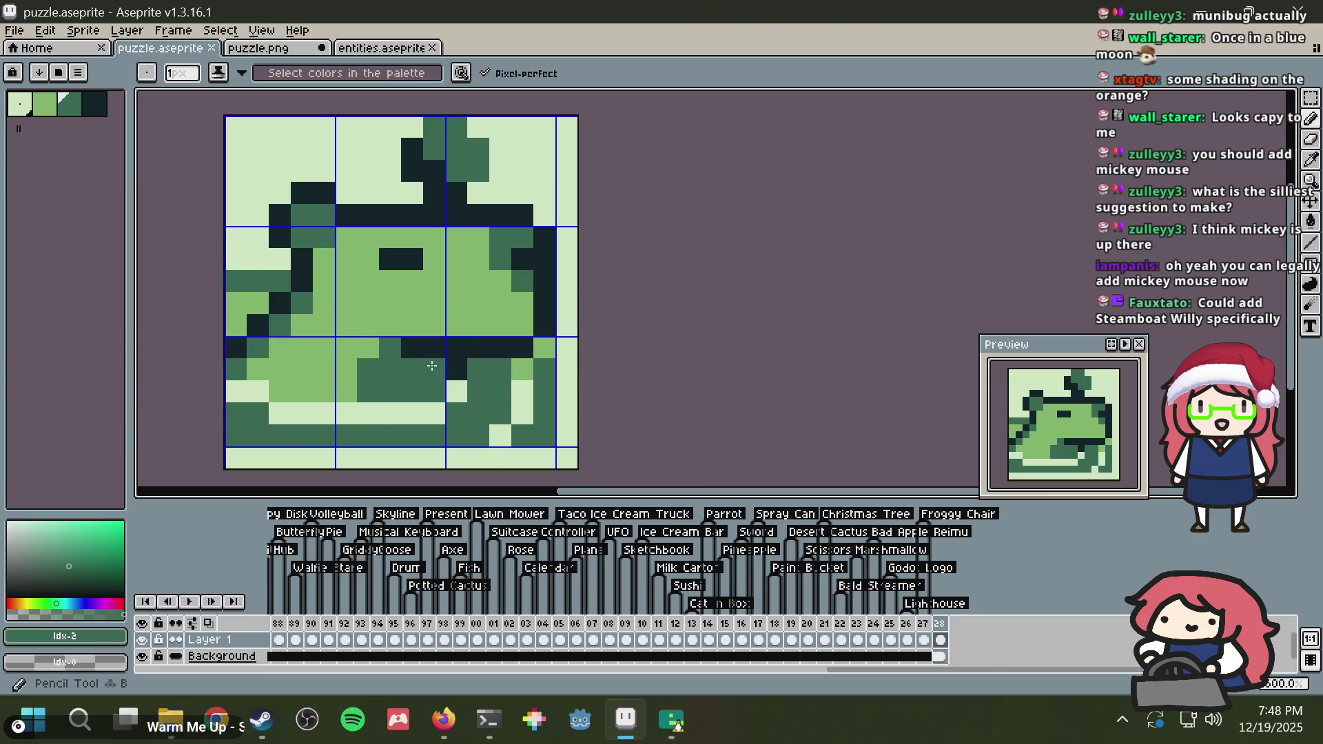
key("ctrl+s")
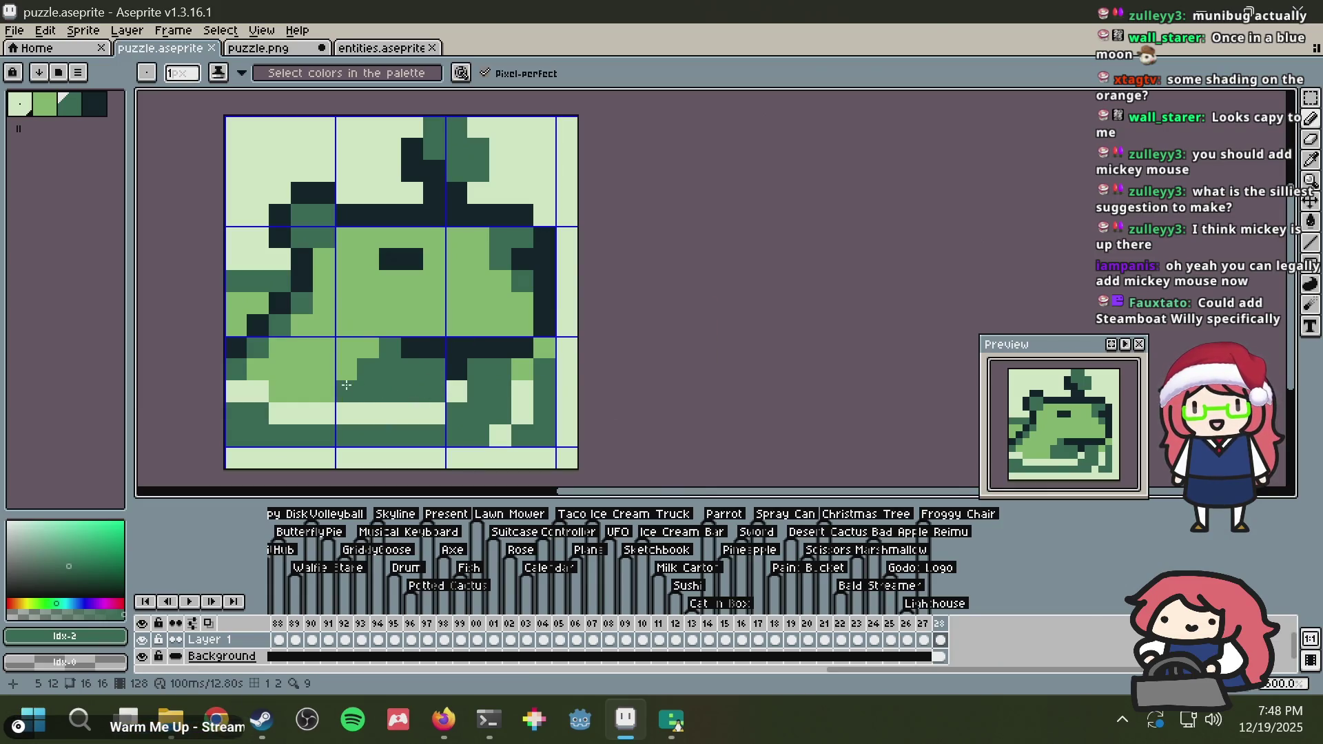
Step: Paint a dark-green row on the sprite's lower body and save, checking puzzle.png in between
left_click_drag(346, 386, 284, 395)
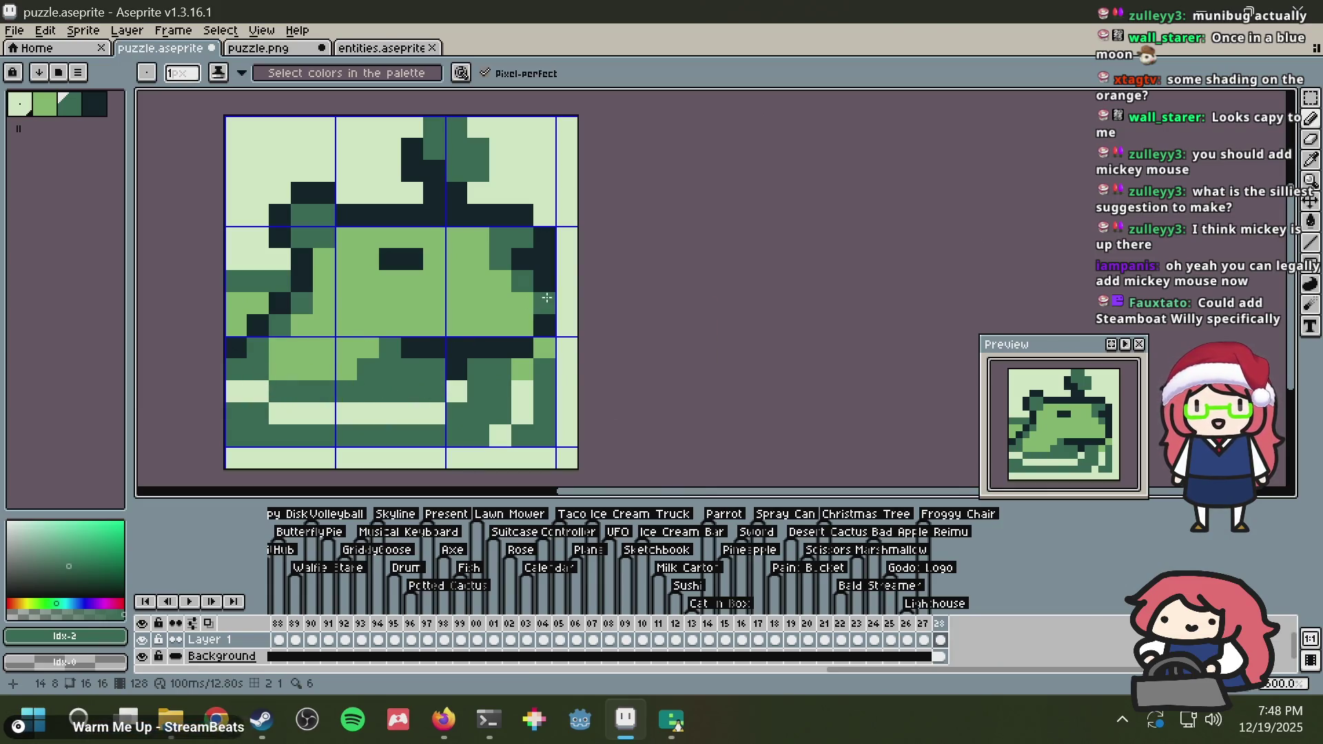
key("ctrl+s")
key("ctrl+a")
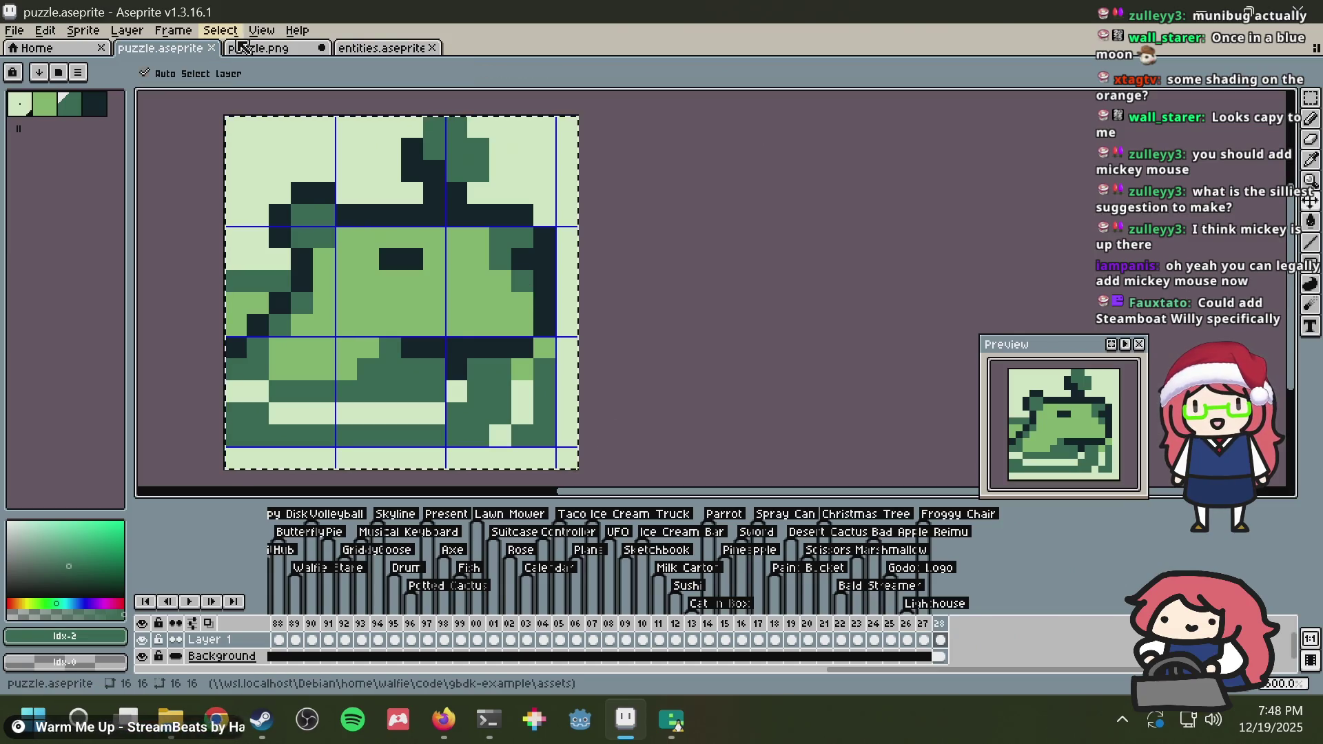
left_click(243, 46)
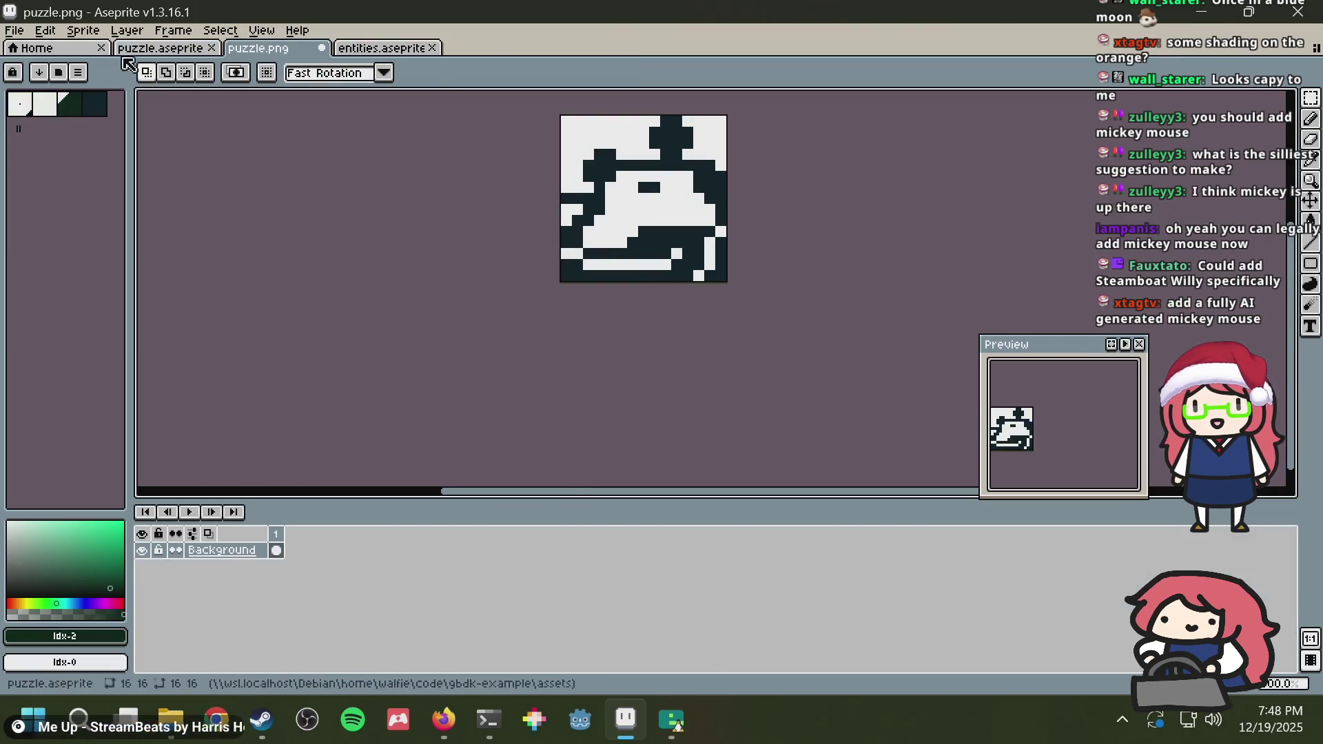
left_click(155, 48)
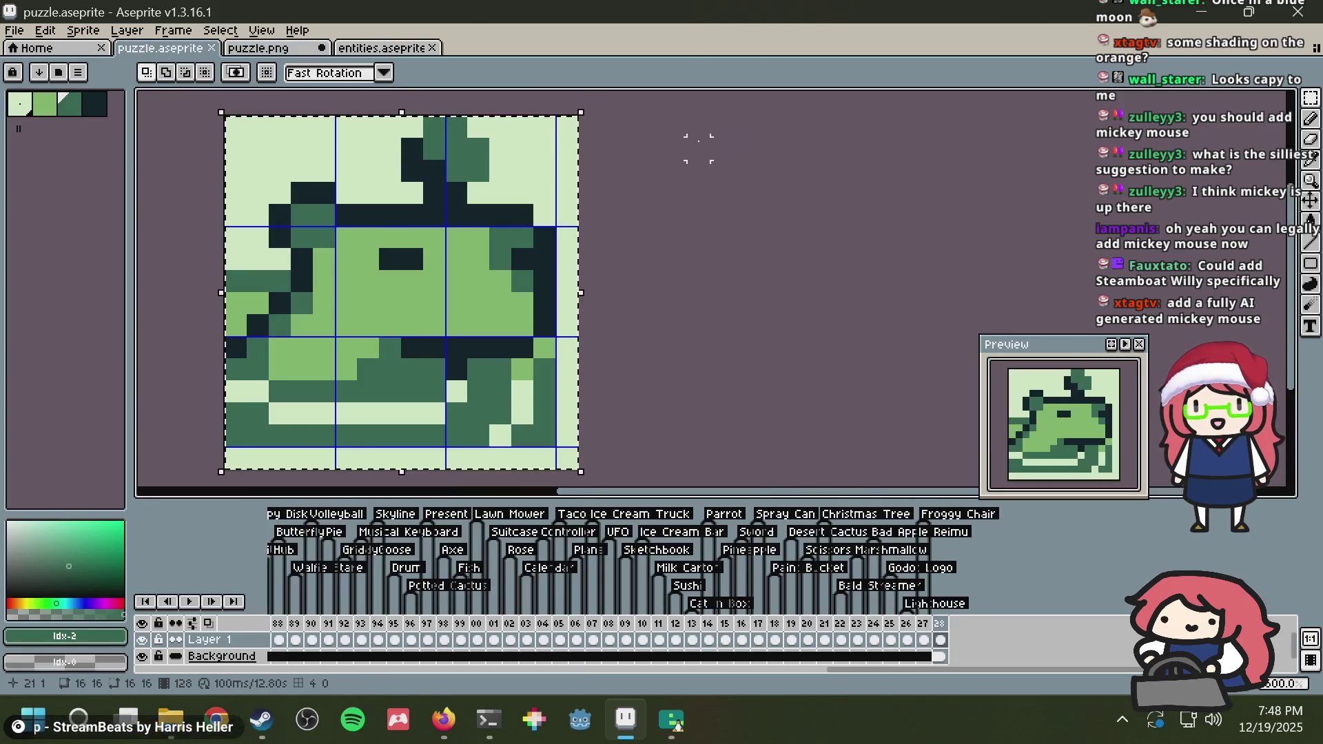
key("ctrl+d")
key("ctrl+s")
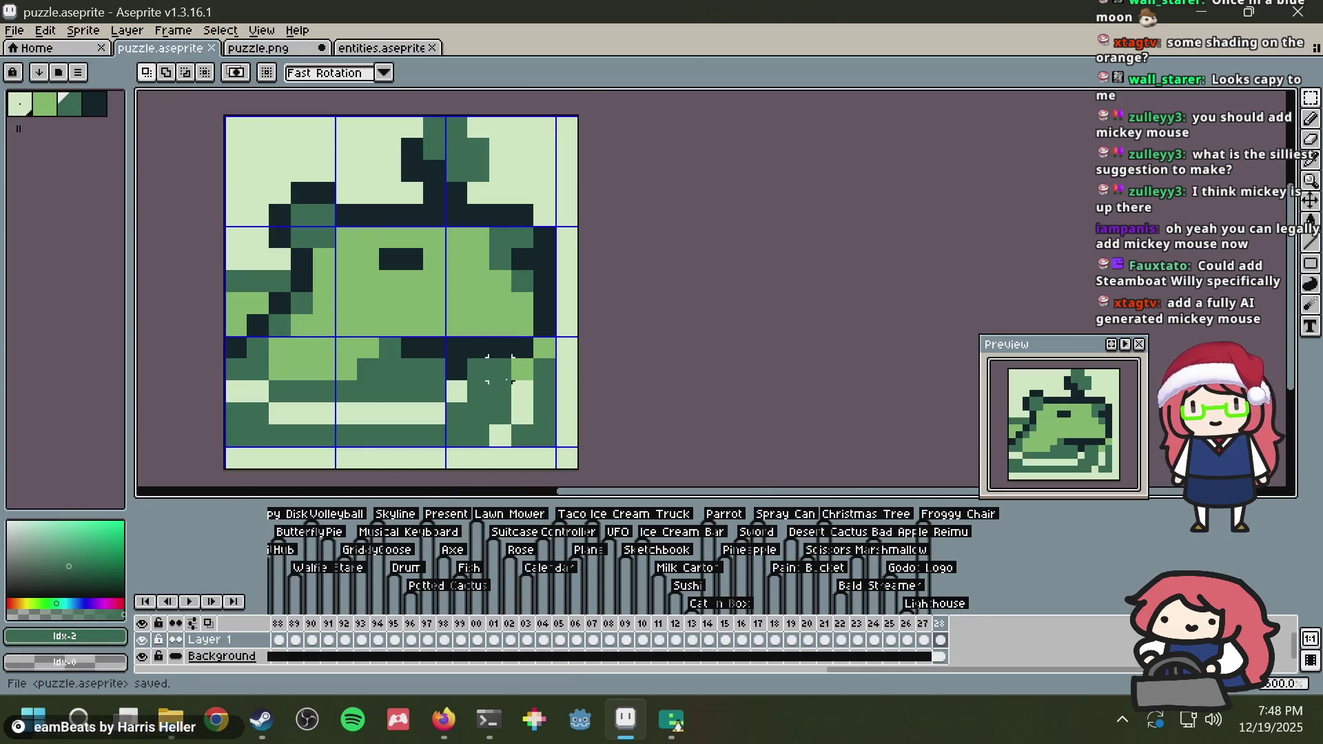
Step: Sample mid-green and Paint Bucket the left light-green patch and a small area with it
key("b")
left_click(522, 367, "alt")
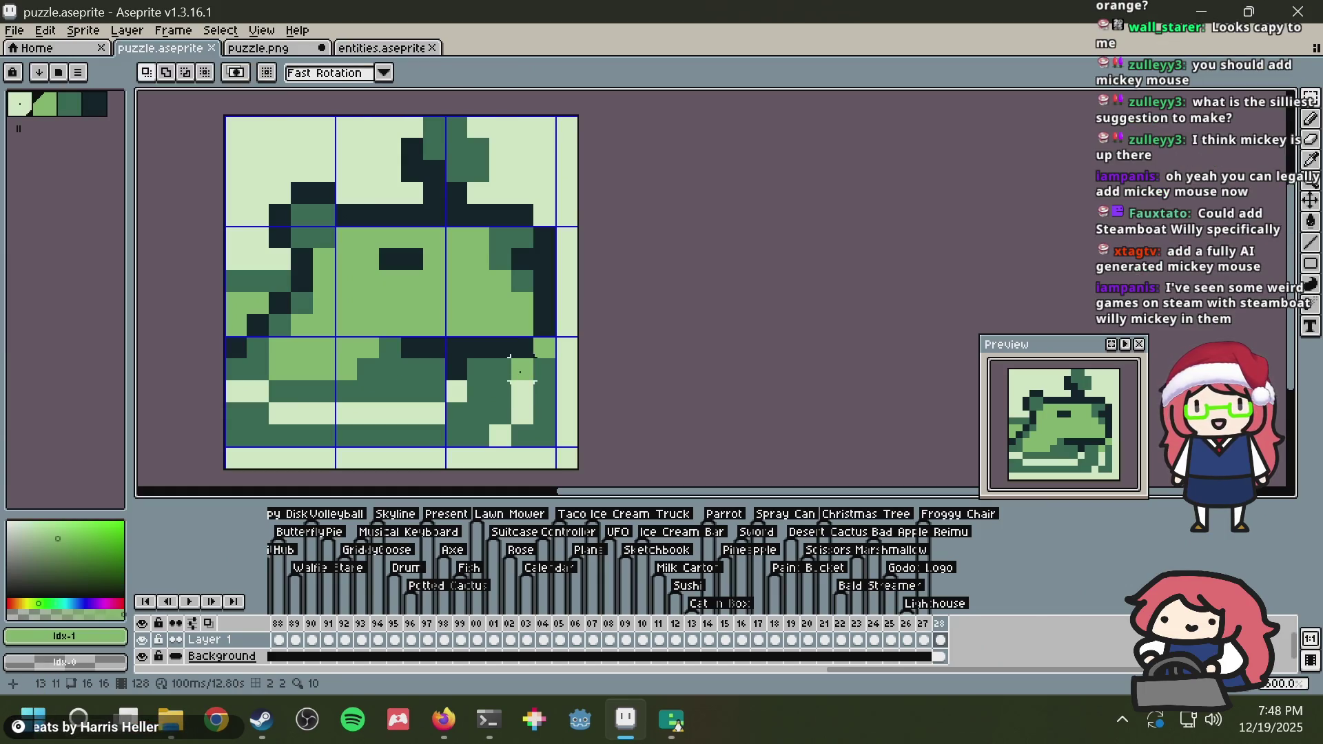
left_click(522, 390)
key("ctrl+z")
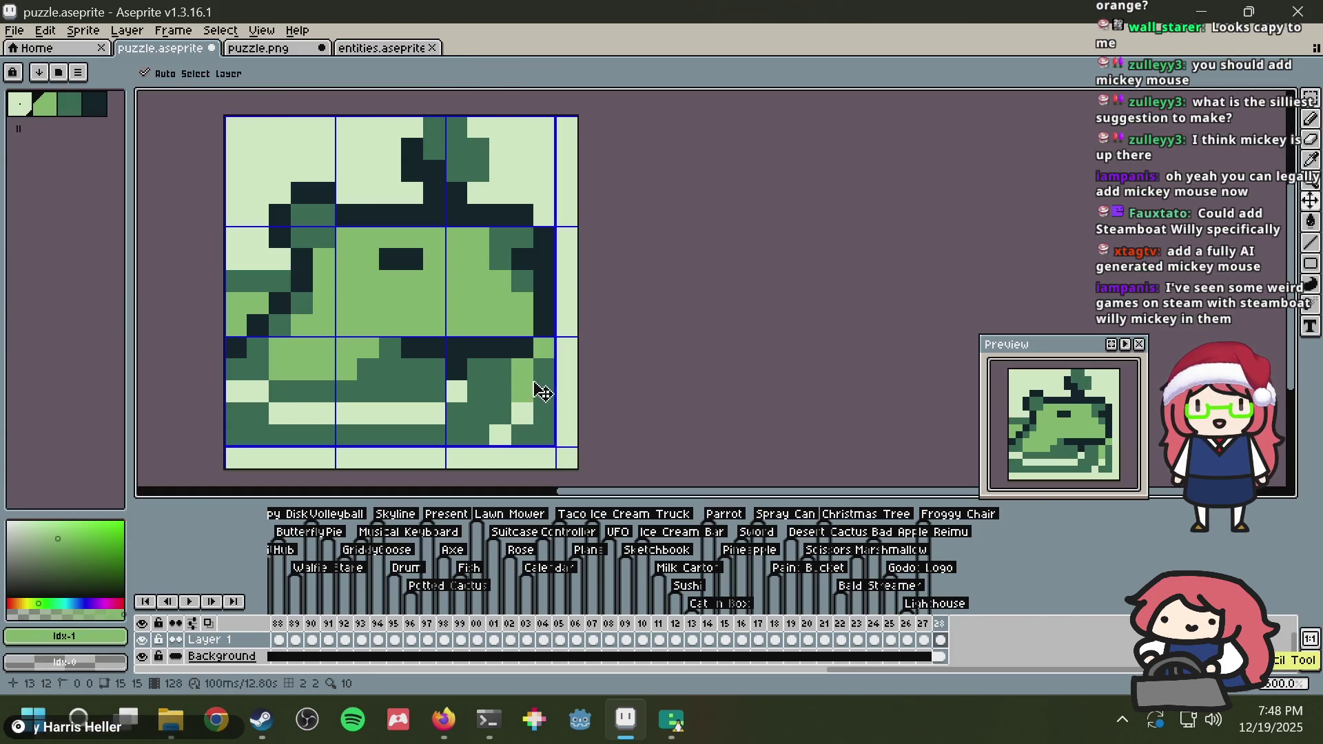
left_click(541, 352, "alt")
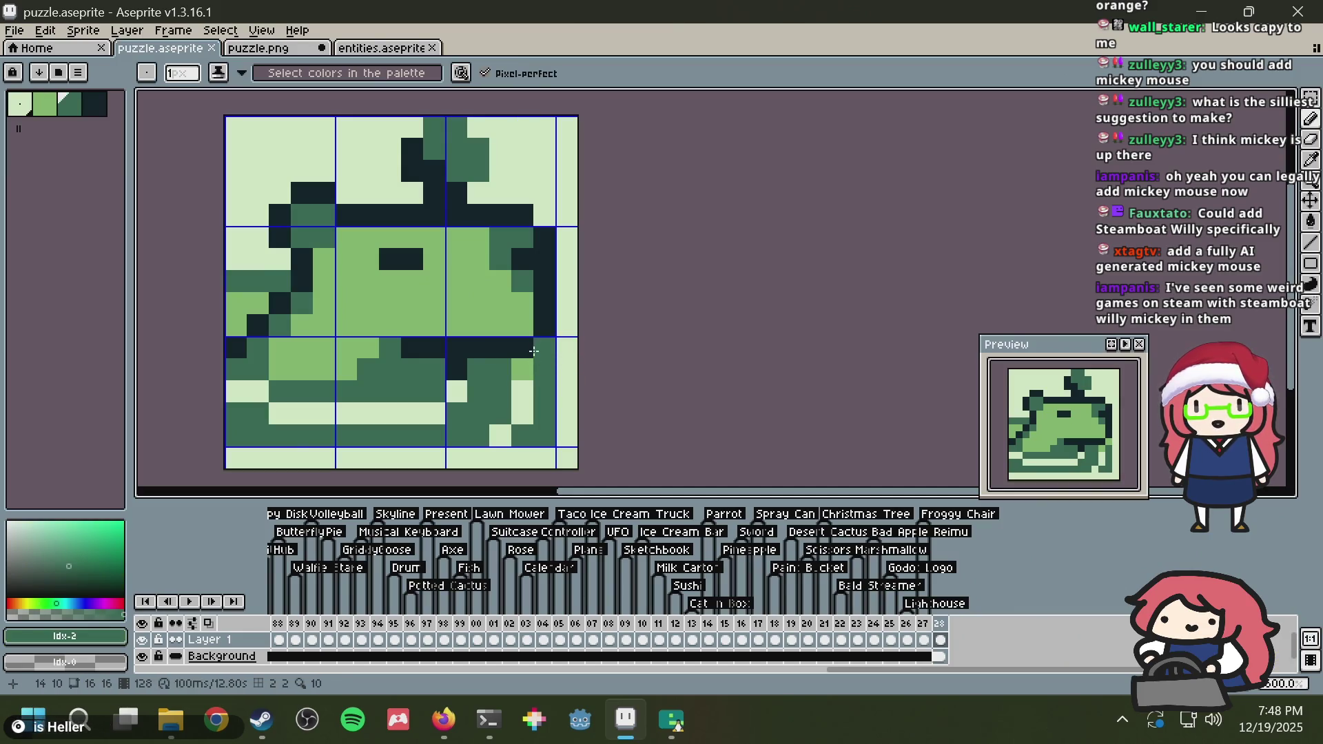
key("ctrl+s")
key("g")
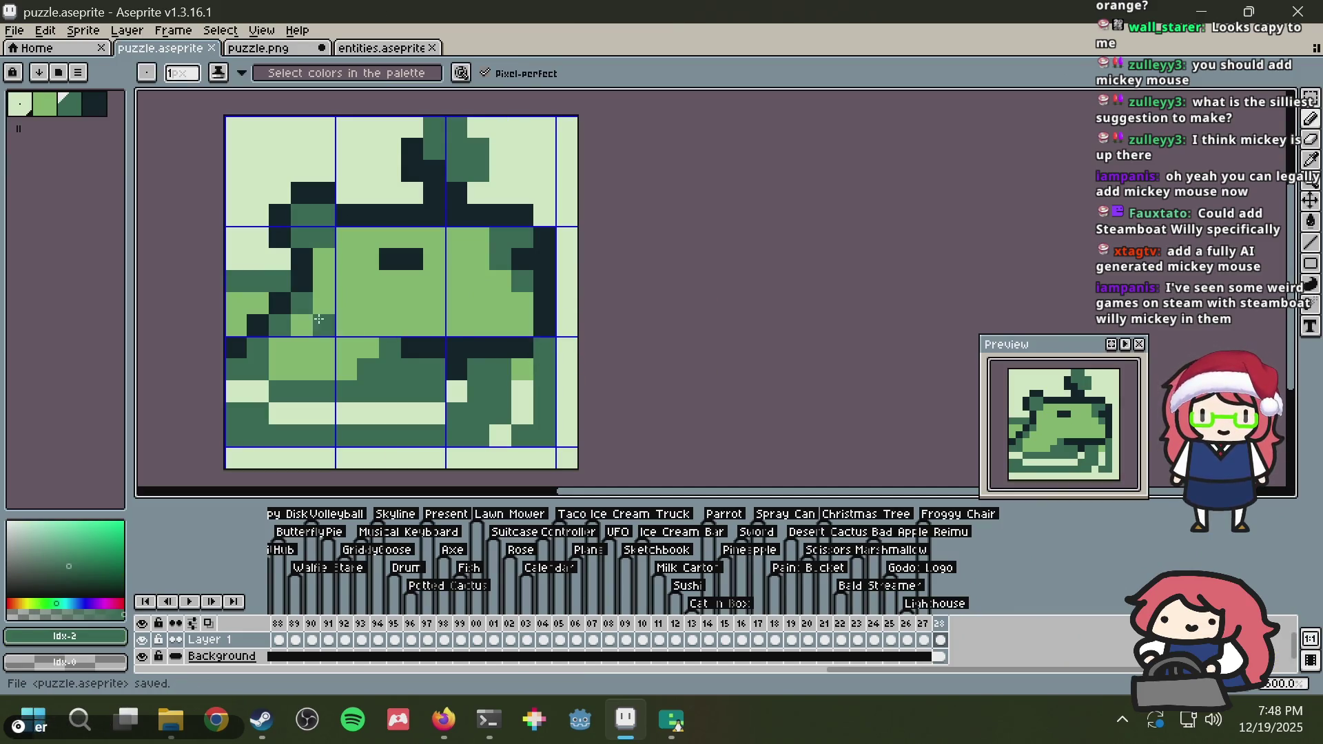
left_click(246, 308)
left_click(367, 194)
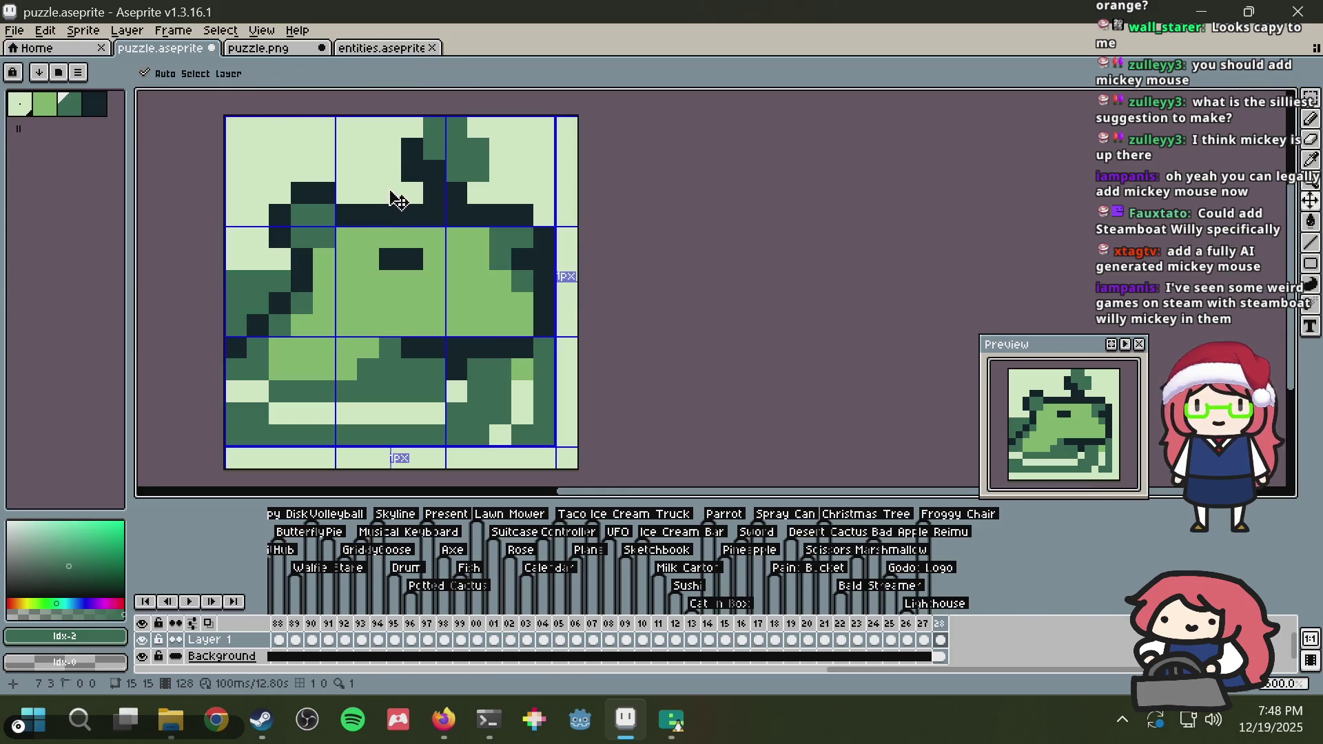
key("ctrl+s")
left_click(348, 296, "alt")
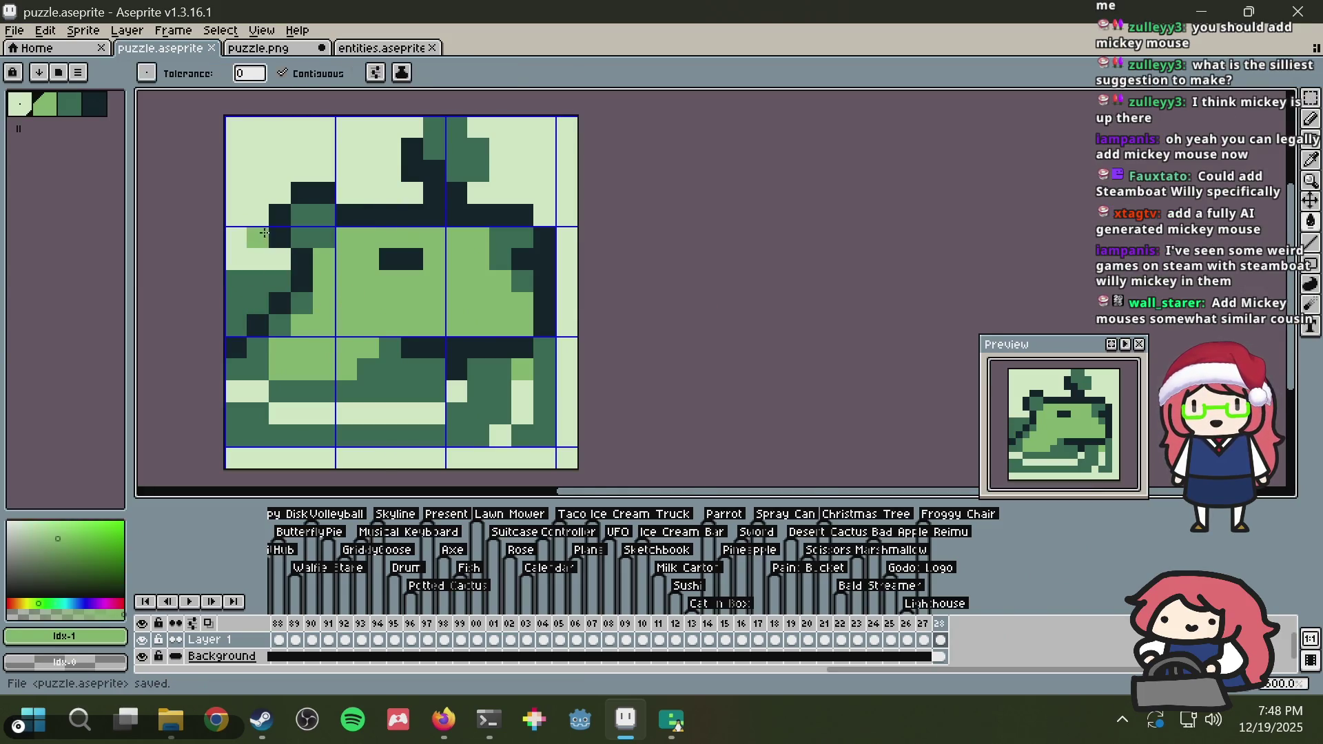
left_click(255, 260)
key("ctrl+z")
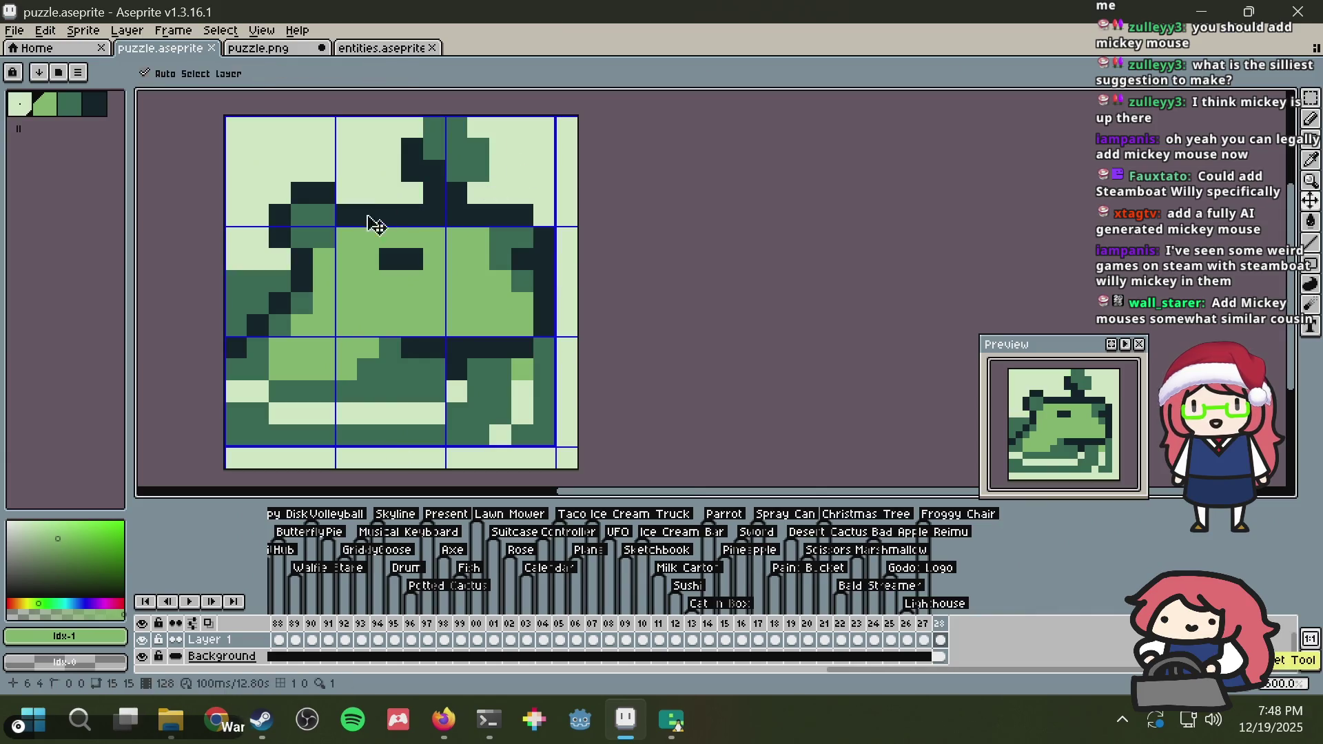
key("b")
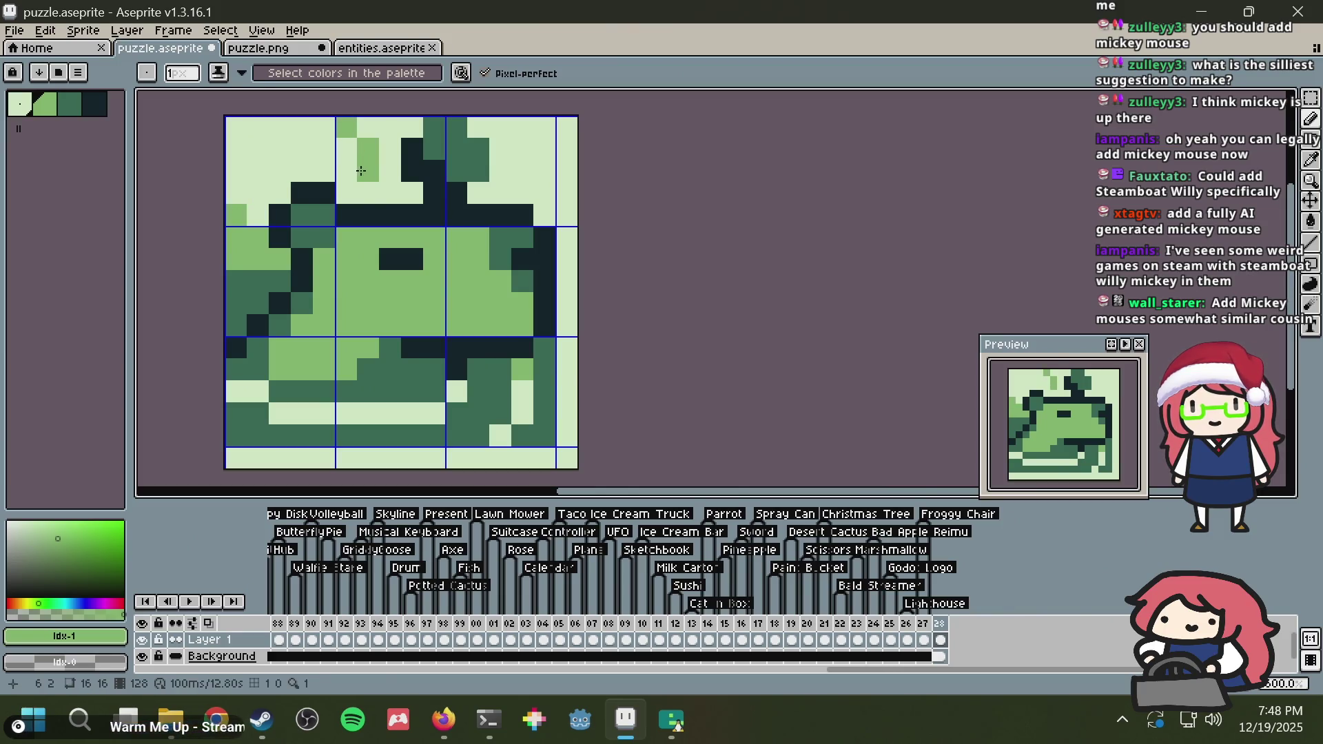
key("ctrl+z")
key("ctrl+s")
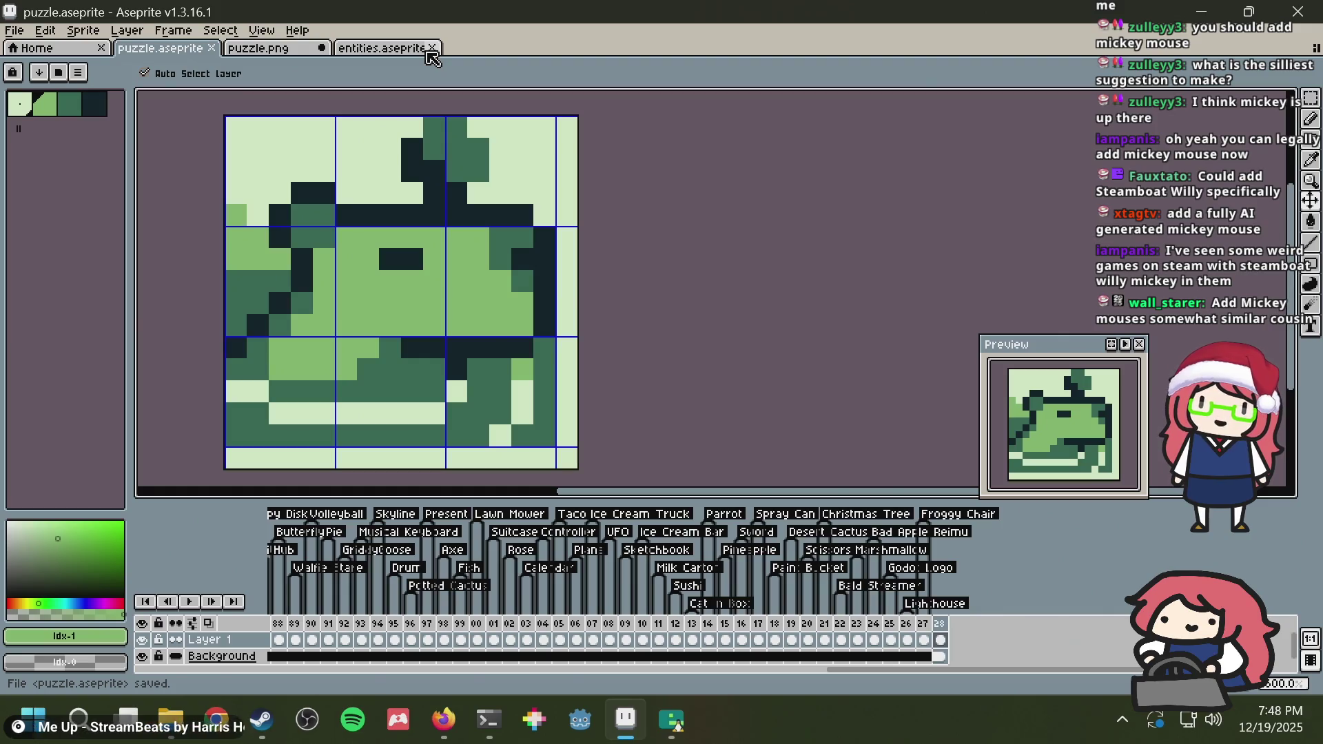
left_click(239, 151)
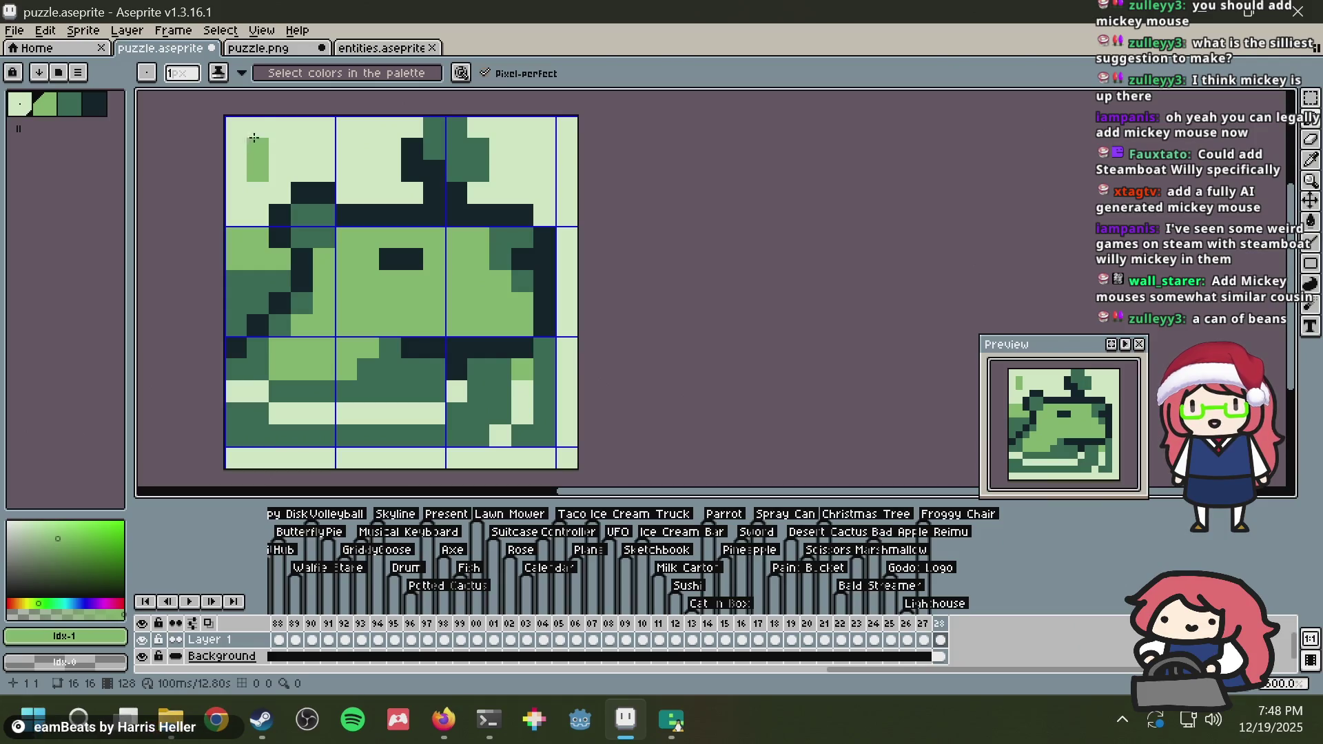
key("ctrl+z")
key("ctrl+s")
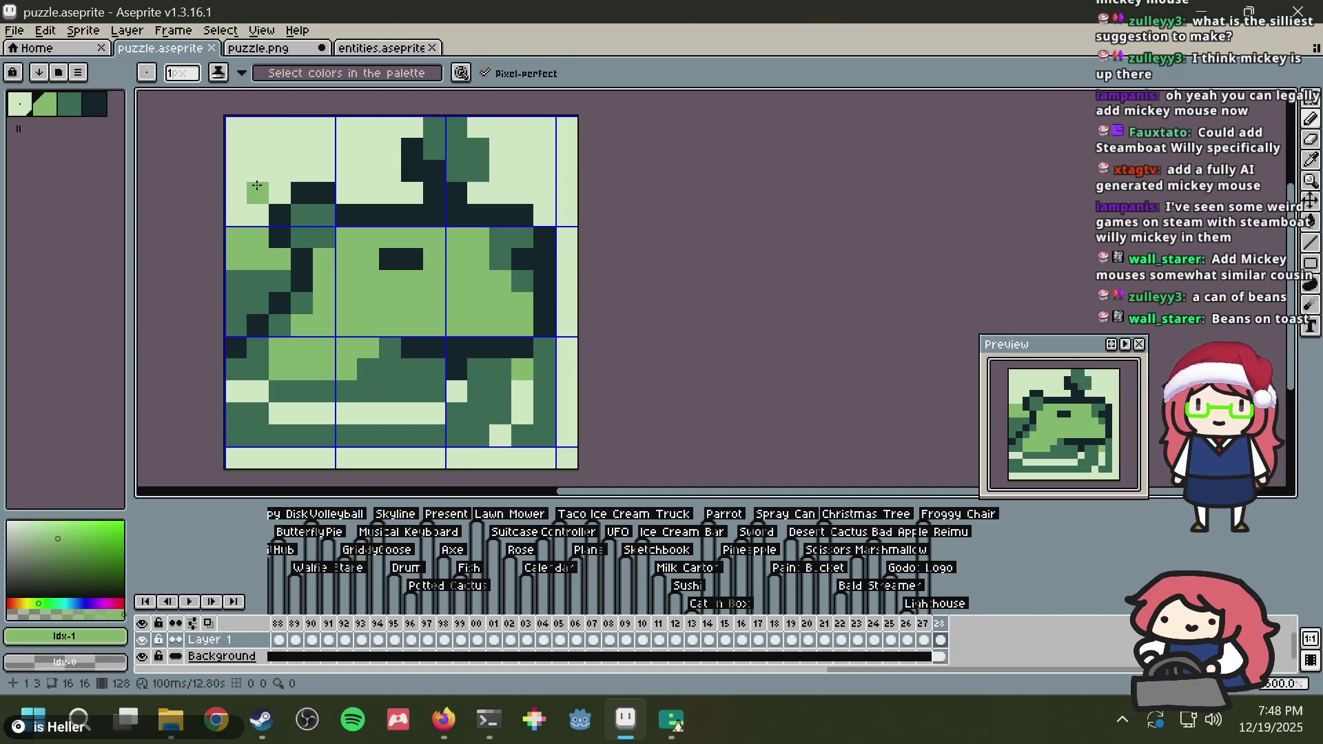
mouse_move(257, 172)
left_mouse_down()
mouse_move(276, 126)
mouse_move(323, 148)
mouse_move(324, 171)
left_mouse_up()
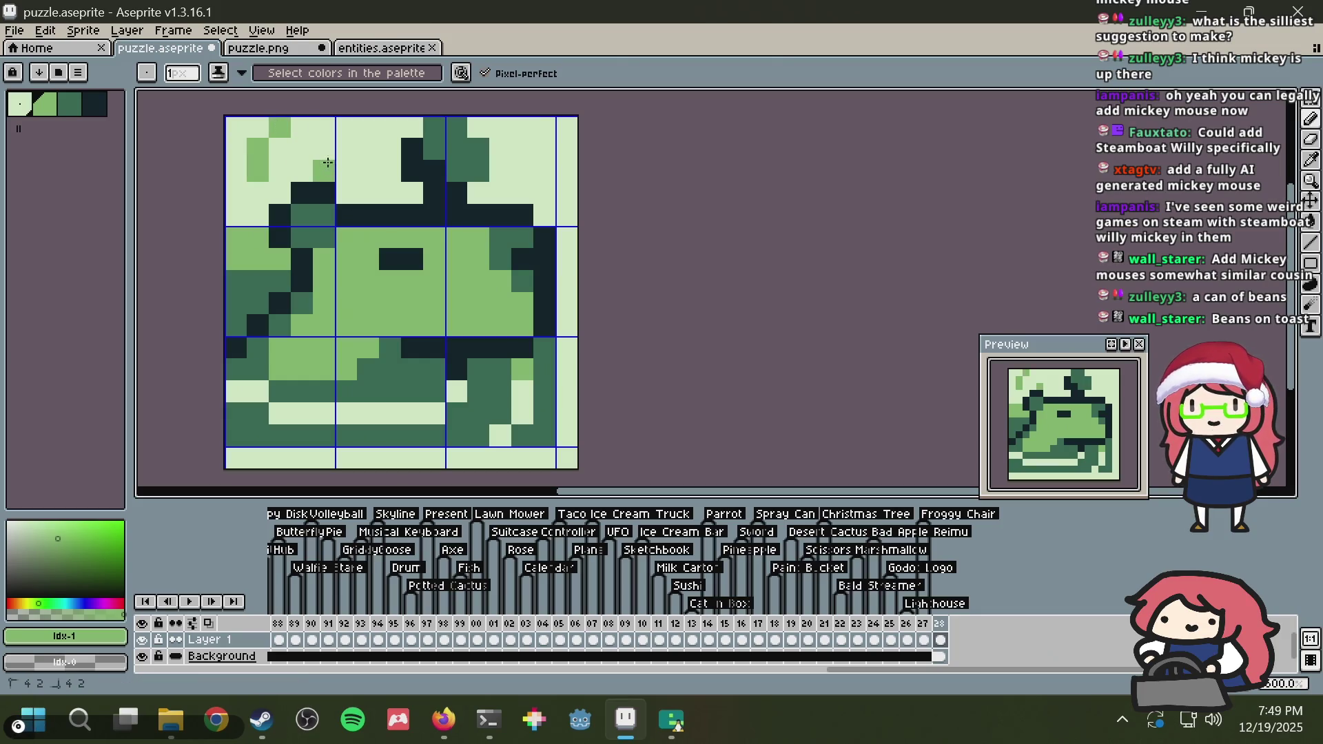
left_click(346, 127)
left_click(398, 163)
key("ctrl+z")
key("ctrl+z")
key("ctrl+z")
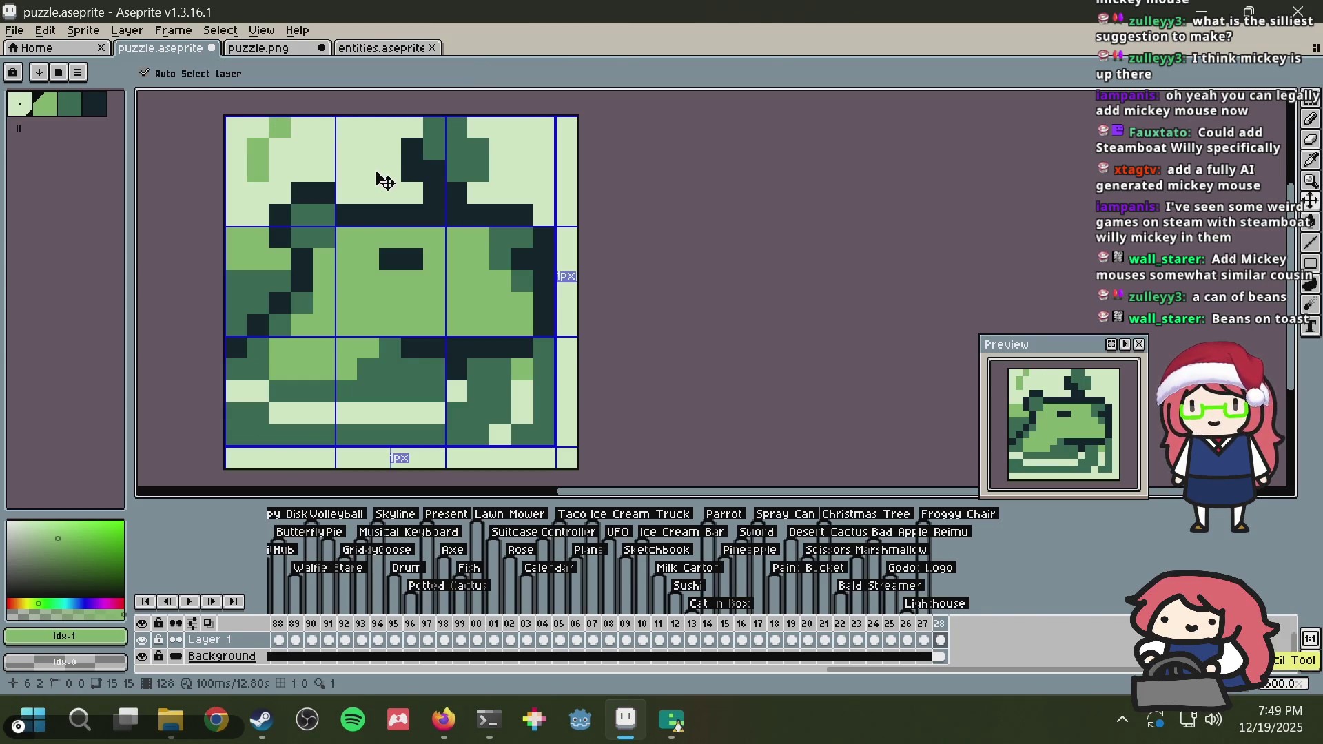
key("ctrl+z")
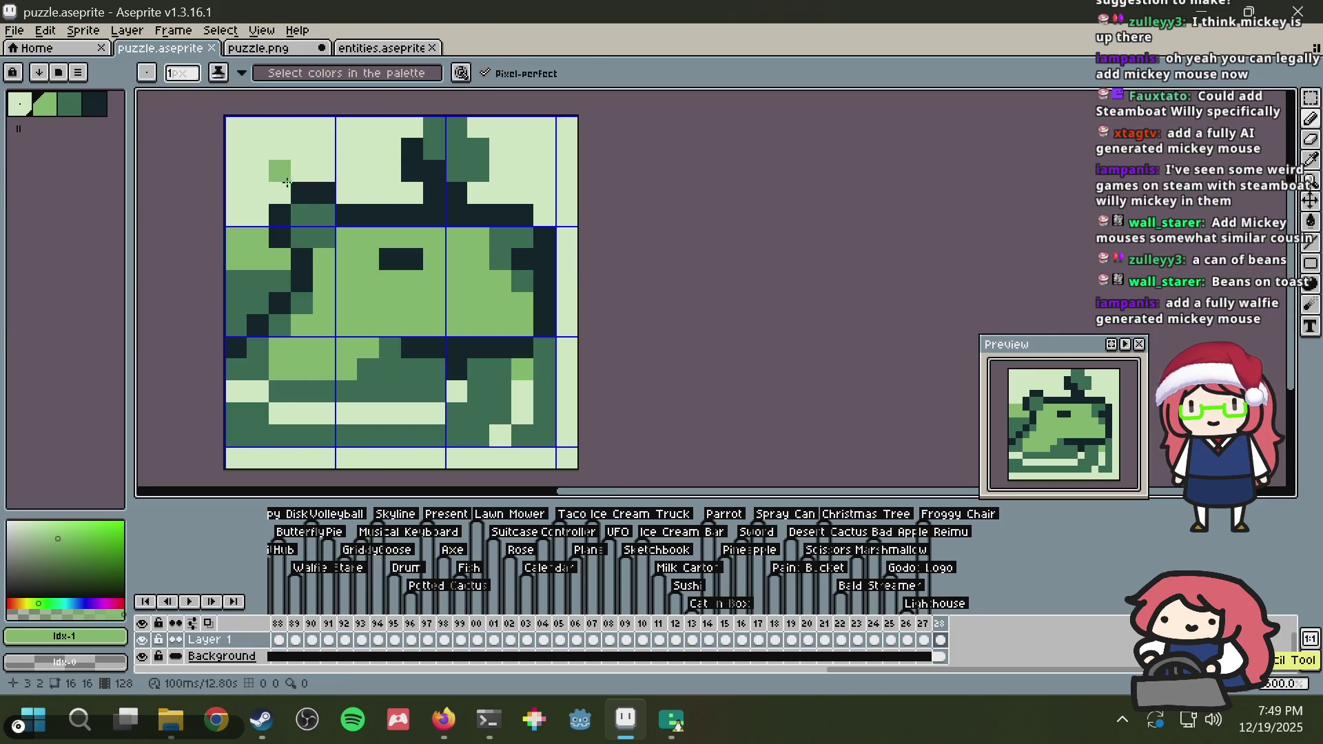
left_click(251, 205)
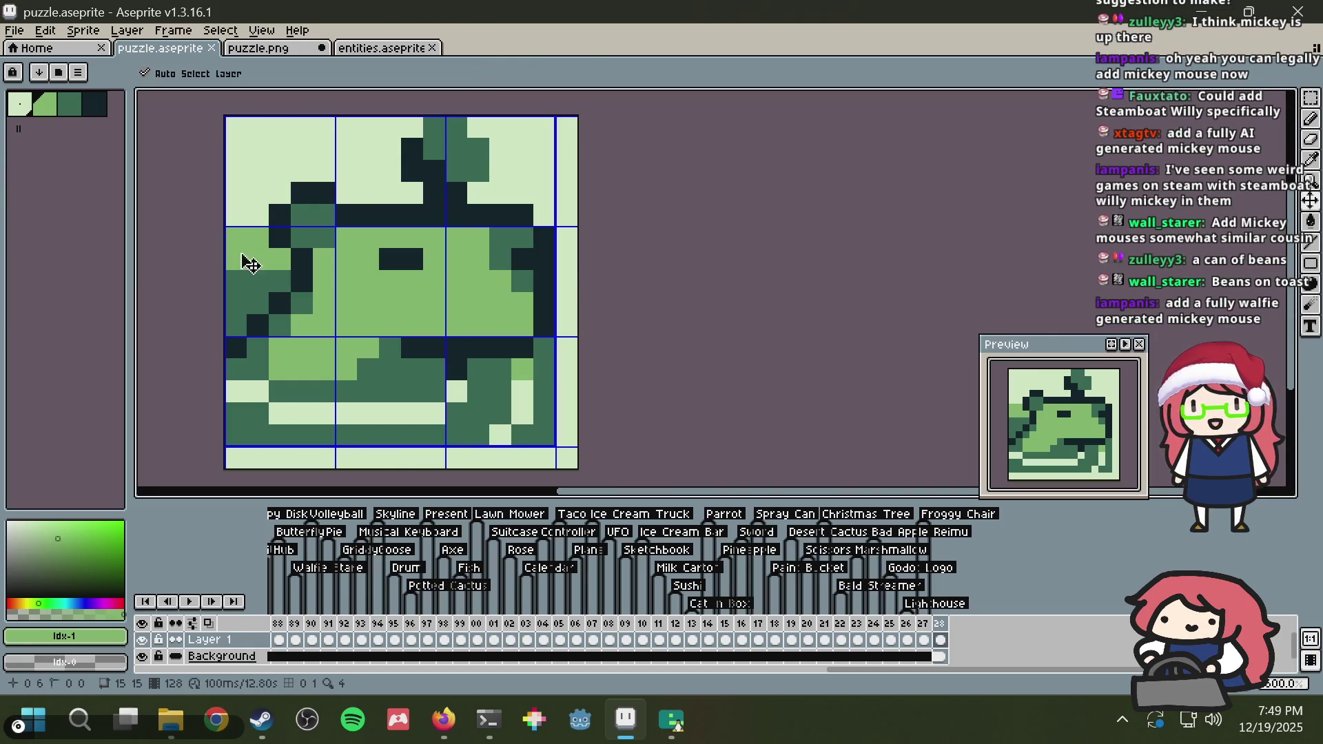
left_click(301, 50)
key("ctrl+z")
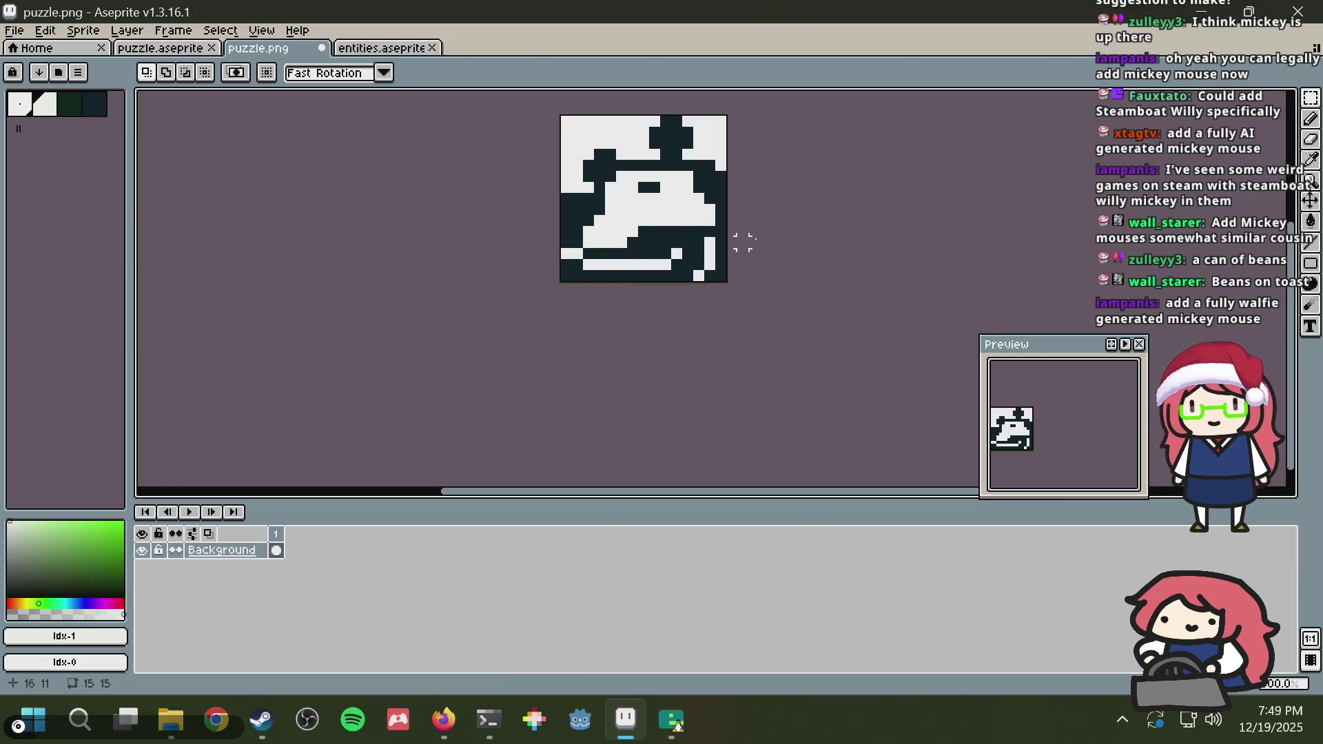
Step: Back on puzzle.aseprite, paint a row of light-green pixels across the sprite's middle
scroll(760, 231, "down", 5)
scroll(760, 231, "up", 8)
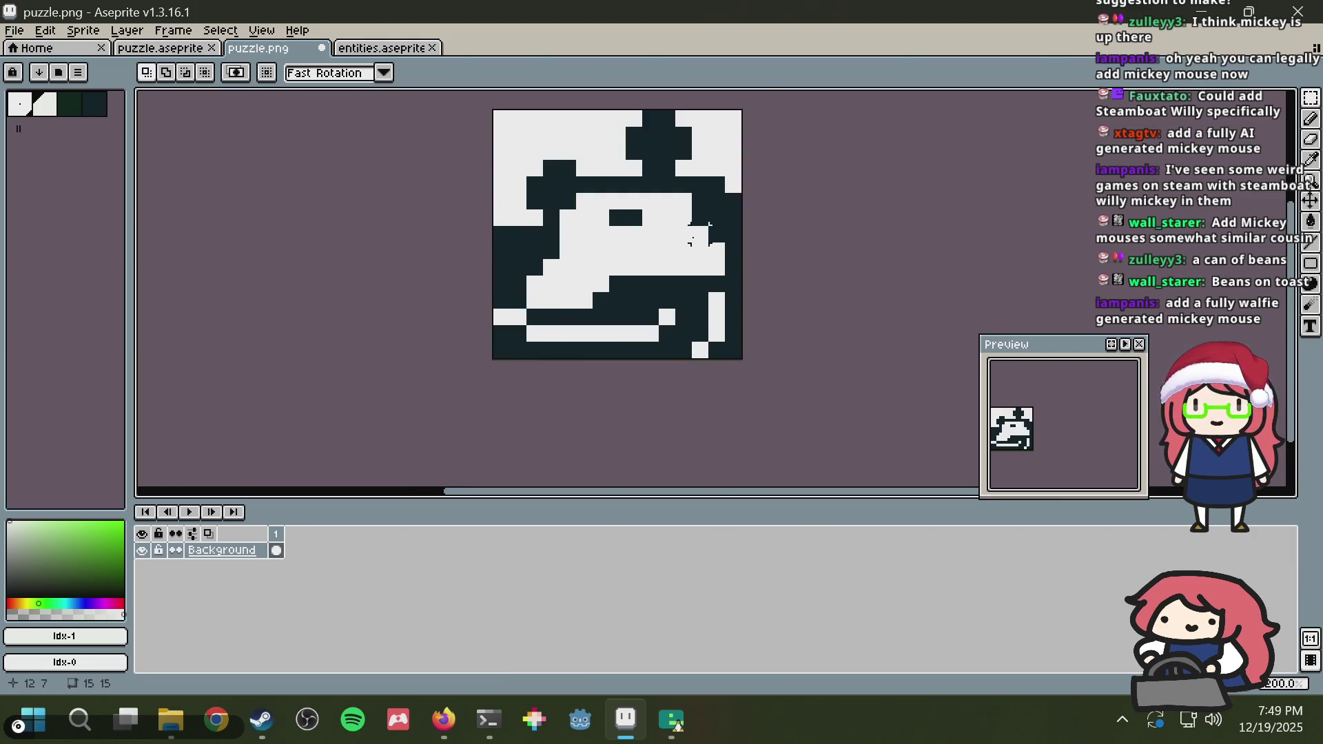
left_click(139, 54)
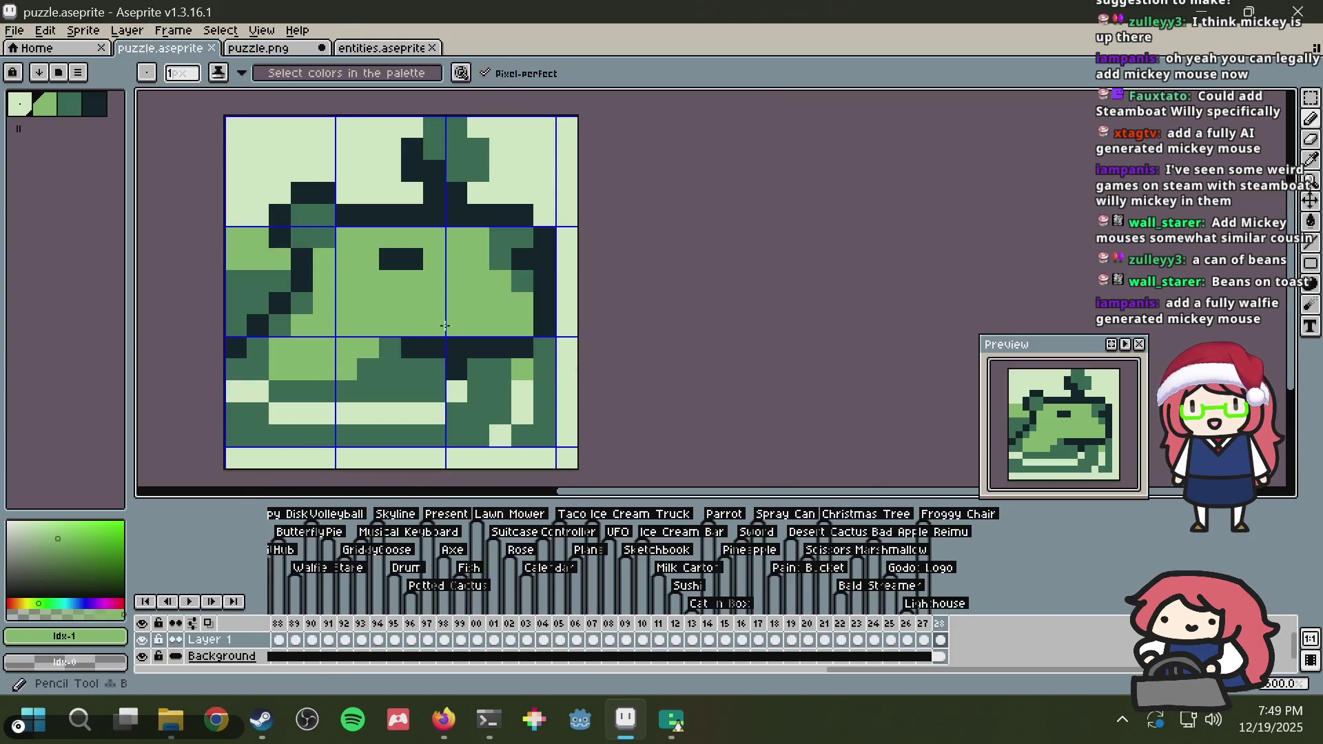
left_click_drag(368, 362, 415, 364)
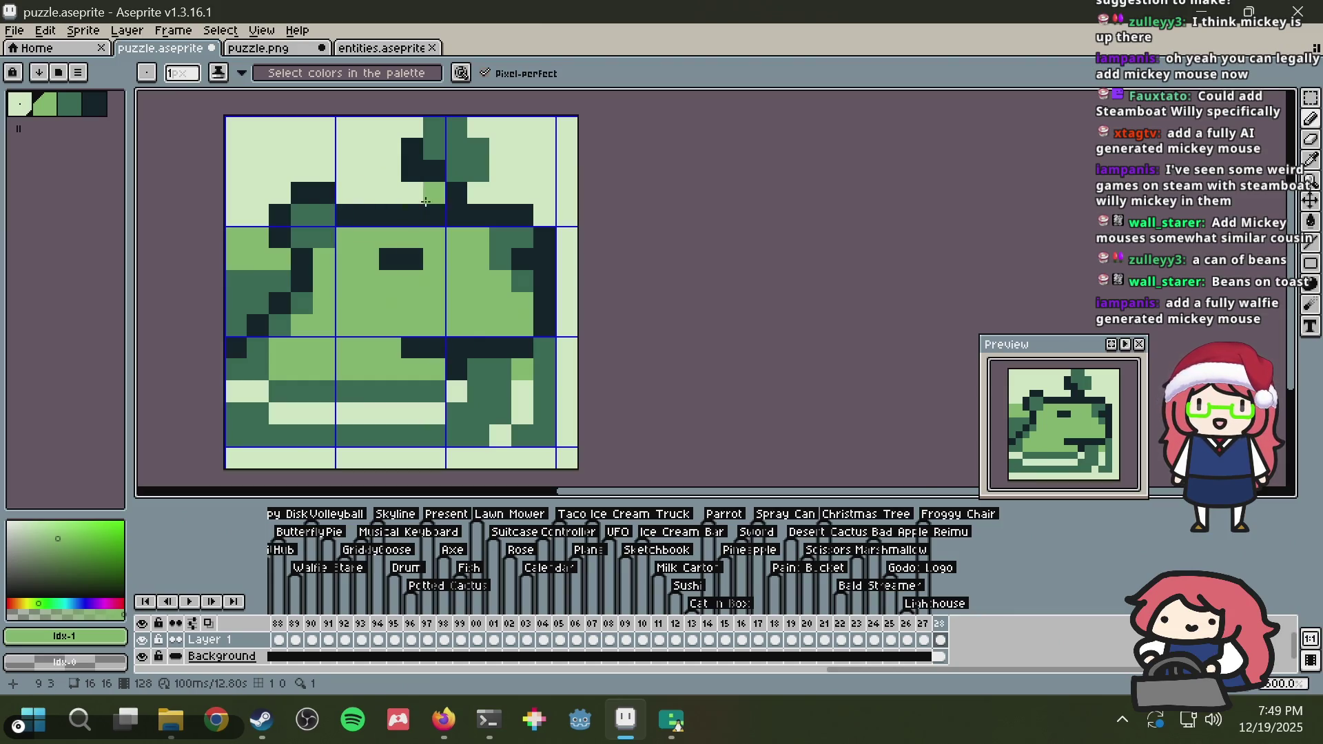
Step: Select the whole sprite, then select the whole puzzle.png image as well
key("ctrl+a")
left_click(293, 57)
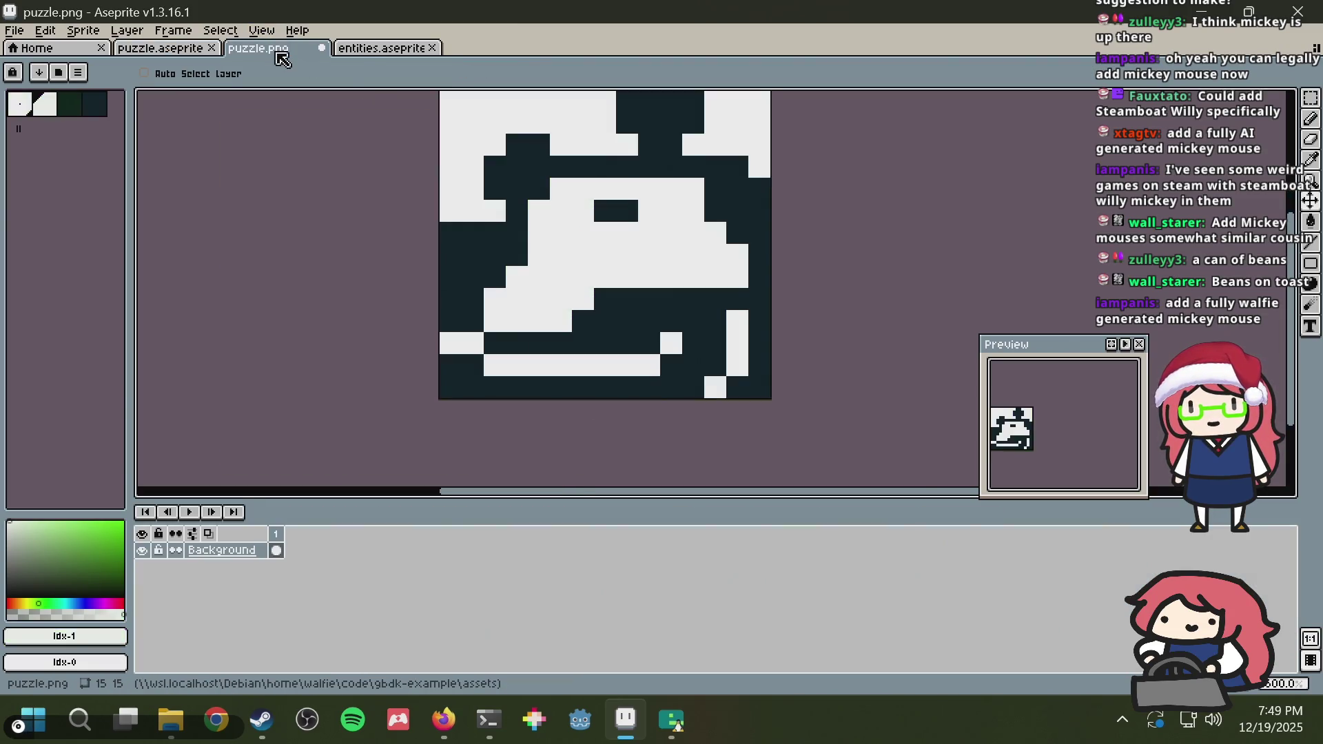
key("ctrl+a")
scroll(882, 176, "down", 3)
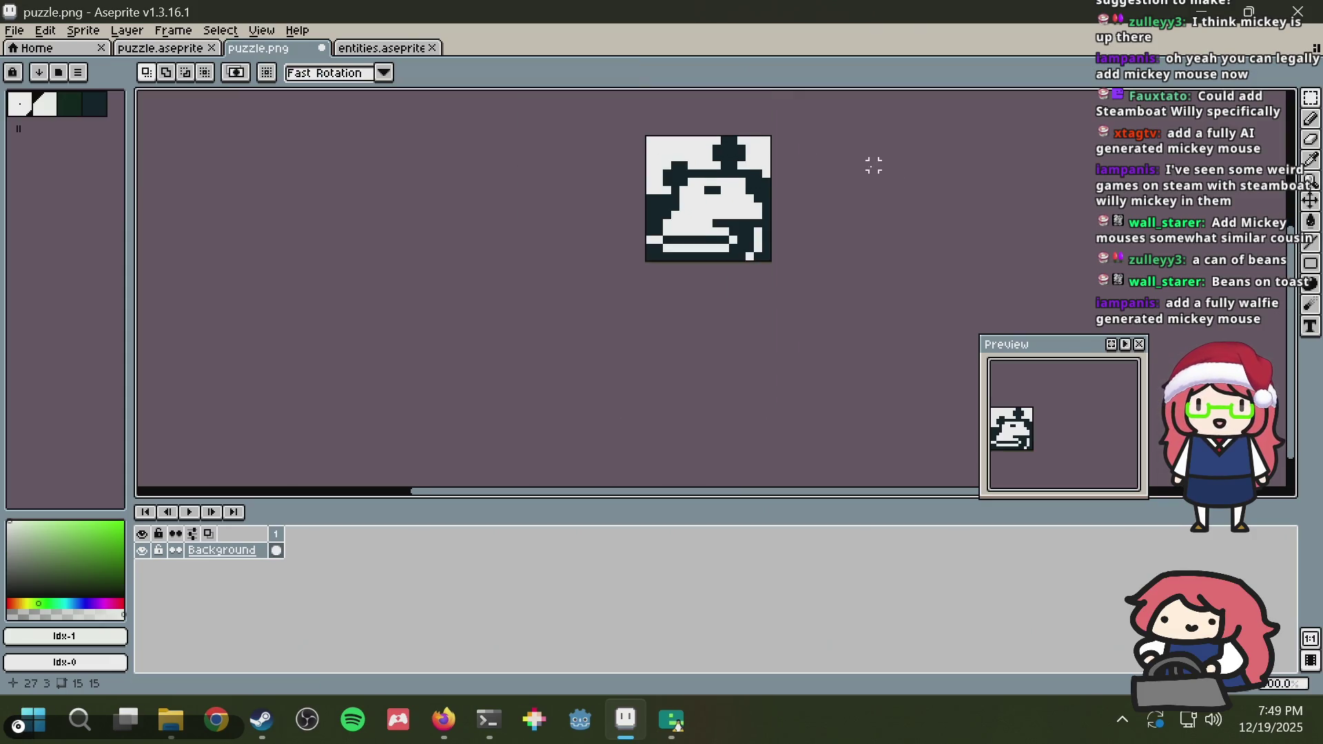
scroll(846, 156, "up", 3)
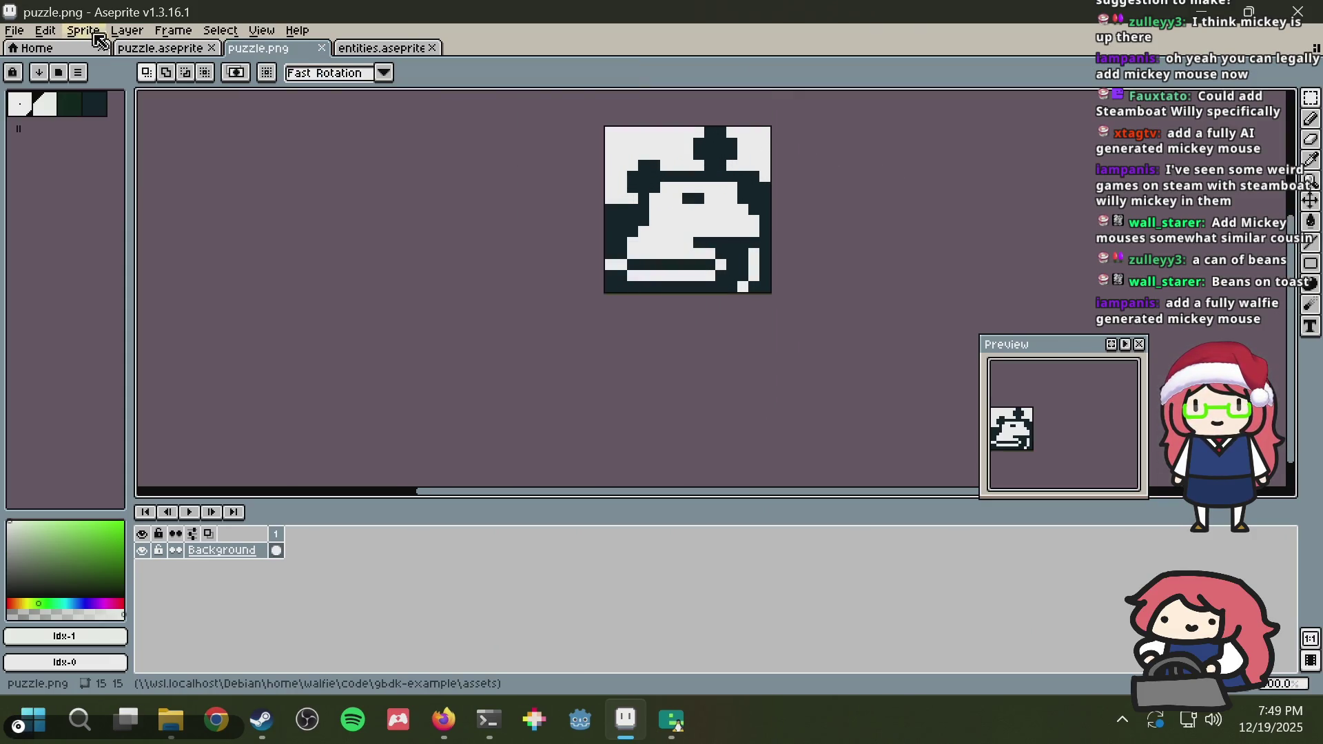
Step: Return to the puzzle.aseprite sprite sheet, clear the selection, and save it
left_click(176, 53)
key("ctrl+d")
key("ctrl+s")
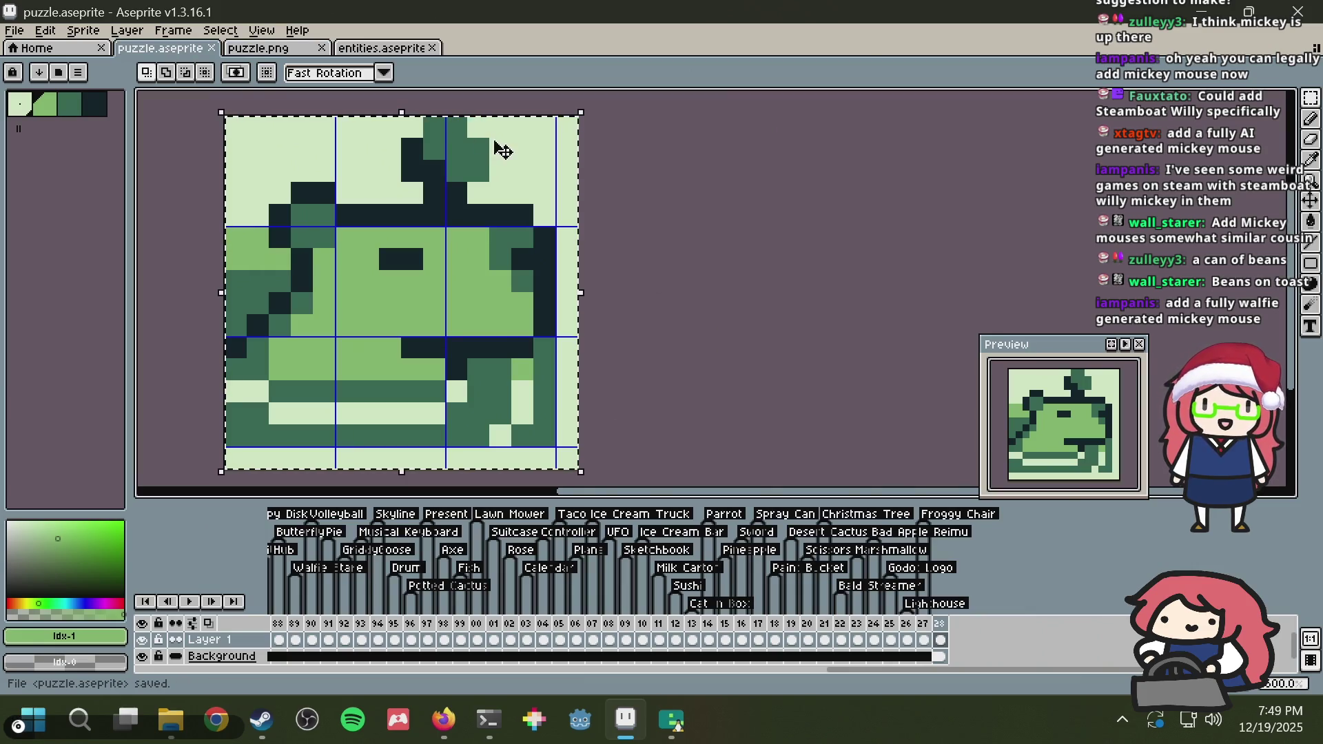
scroll(522, 215, "down", 1)
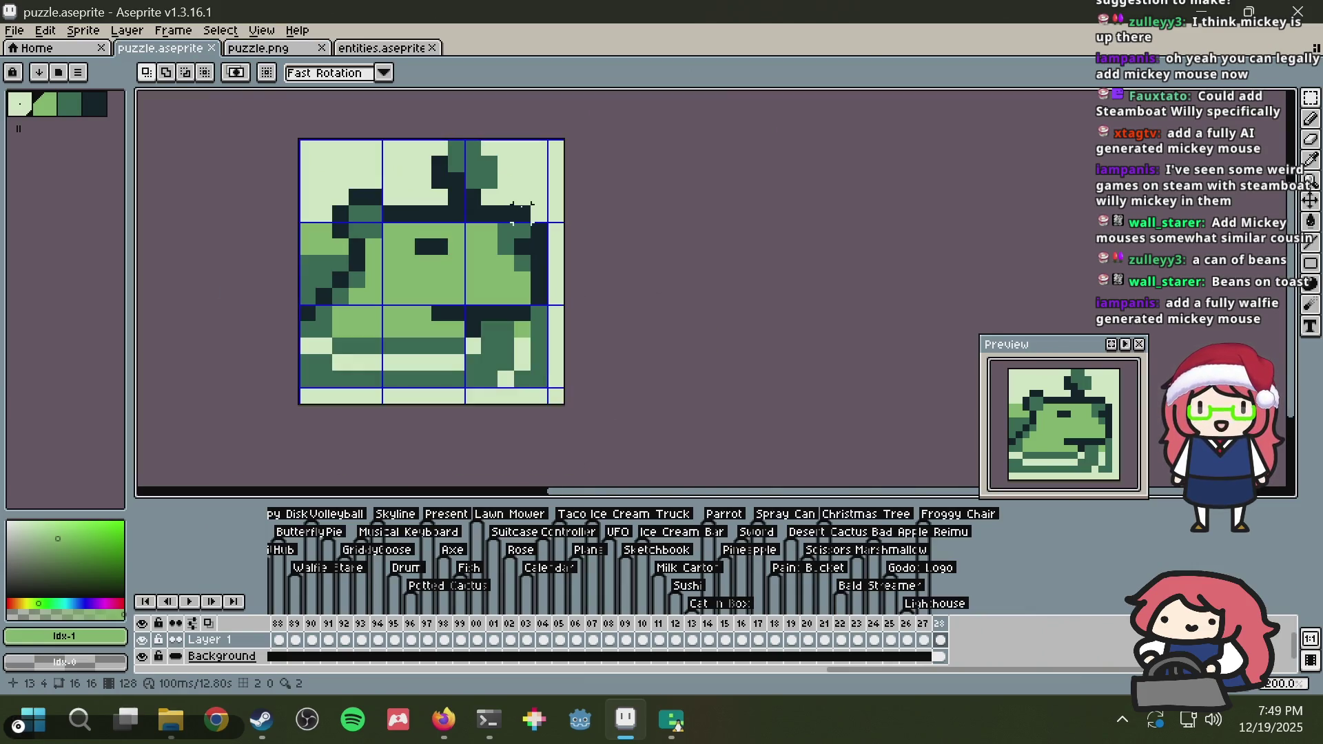
left_click_drag(521, 204, 521, 246)
key("ctrl+s")
scroll(393, 192, "up", 2)
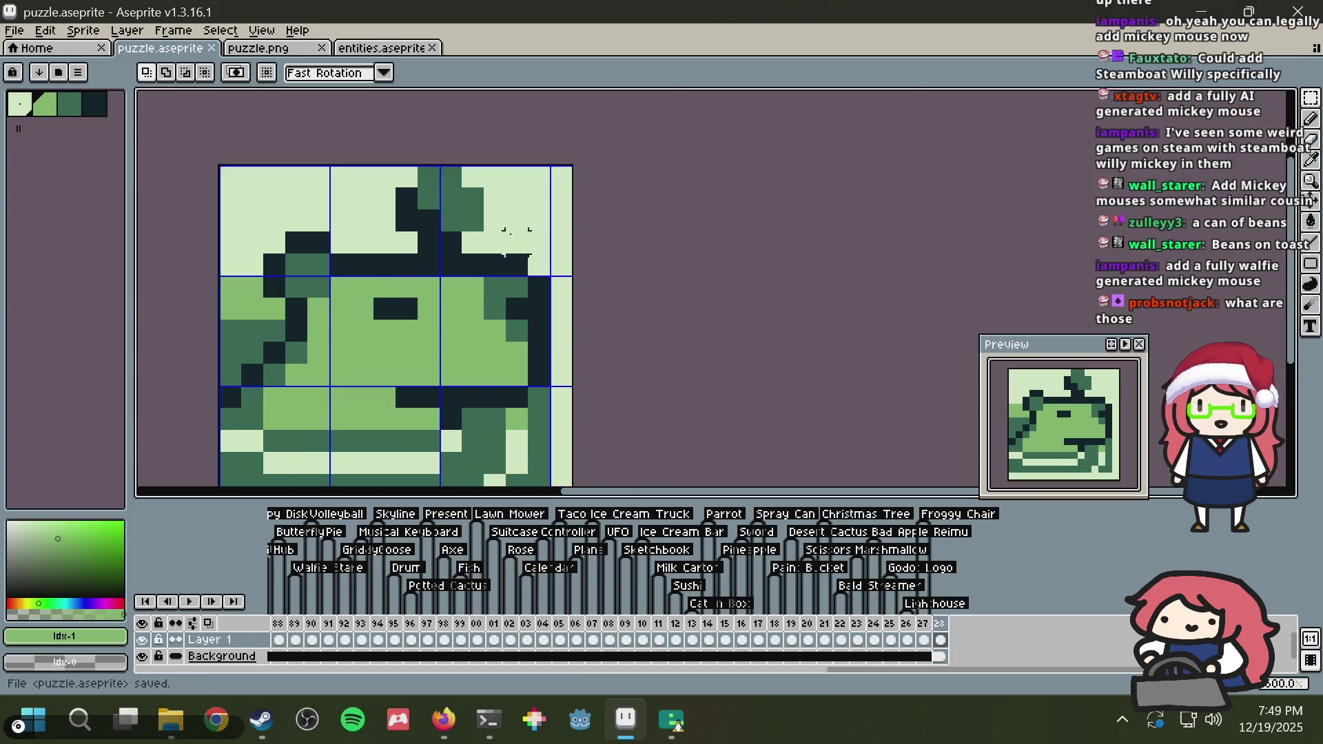
scroll(392, 192, "down", 3)
scroll(427, 189, "up", 1)
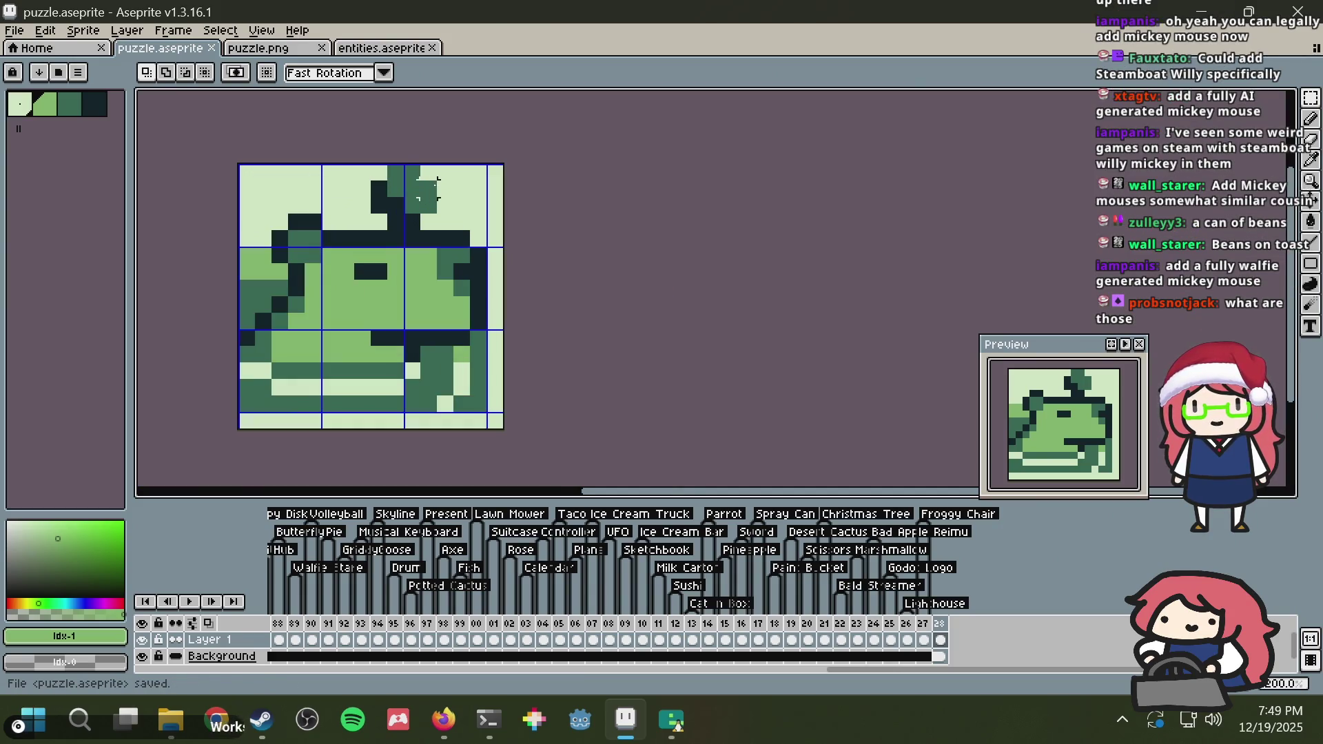
scroll(427, 190, "down", 3)
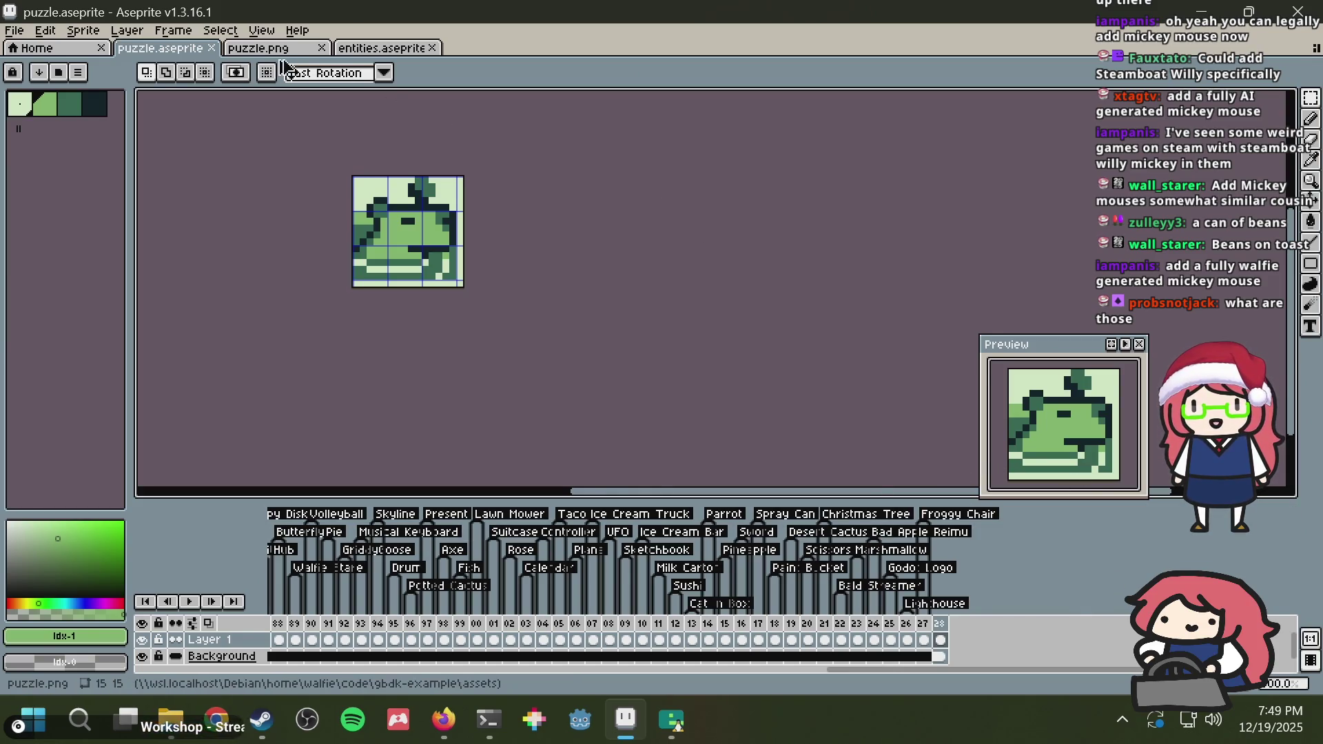
Step: Paste the copied 16x16 frame into puzzle.png, then paste it into the sprite sheet's current frame
left_click(262, 47)
key("ctrl+v")
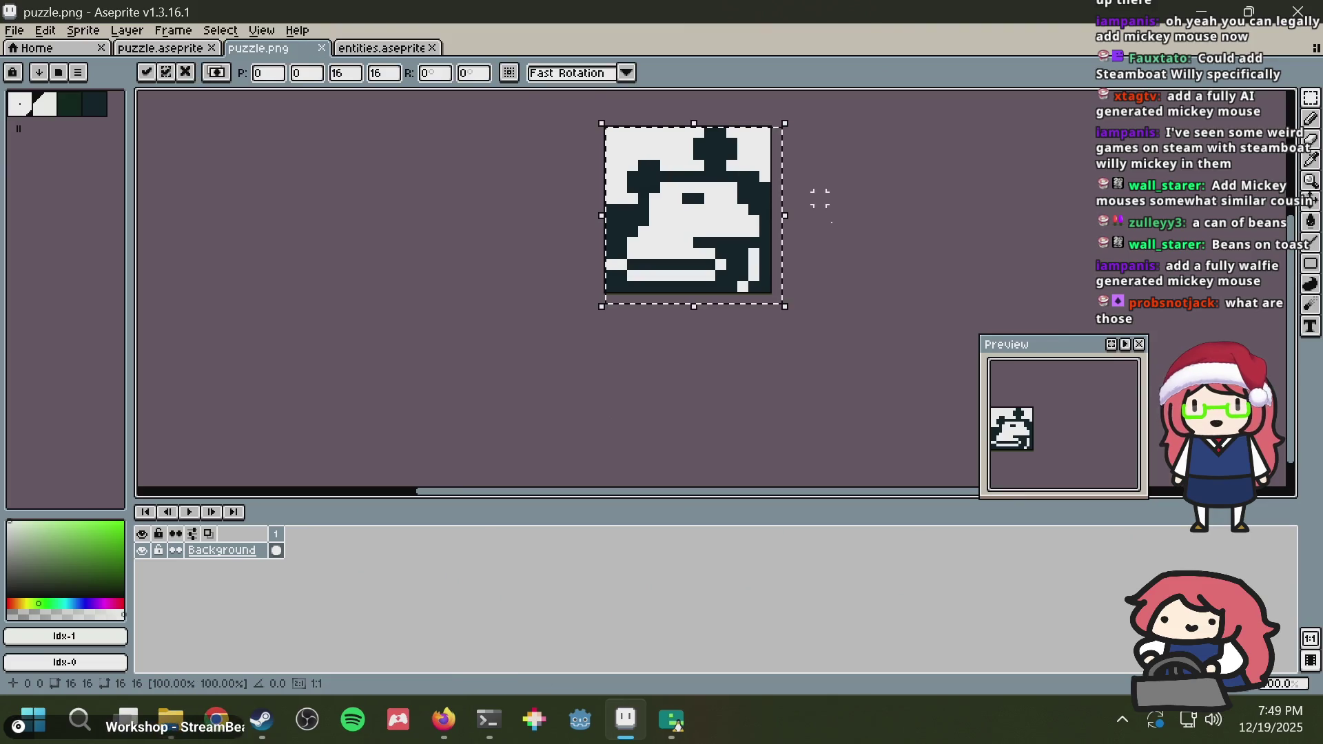
left_click(819, 200)
scroll(808, 242, "up", 1)
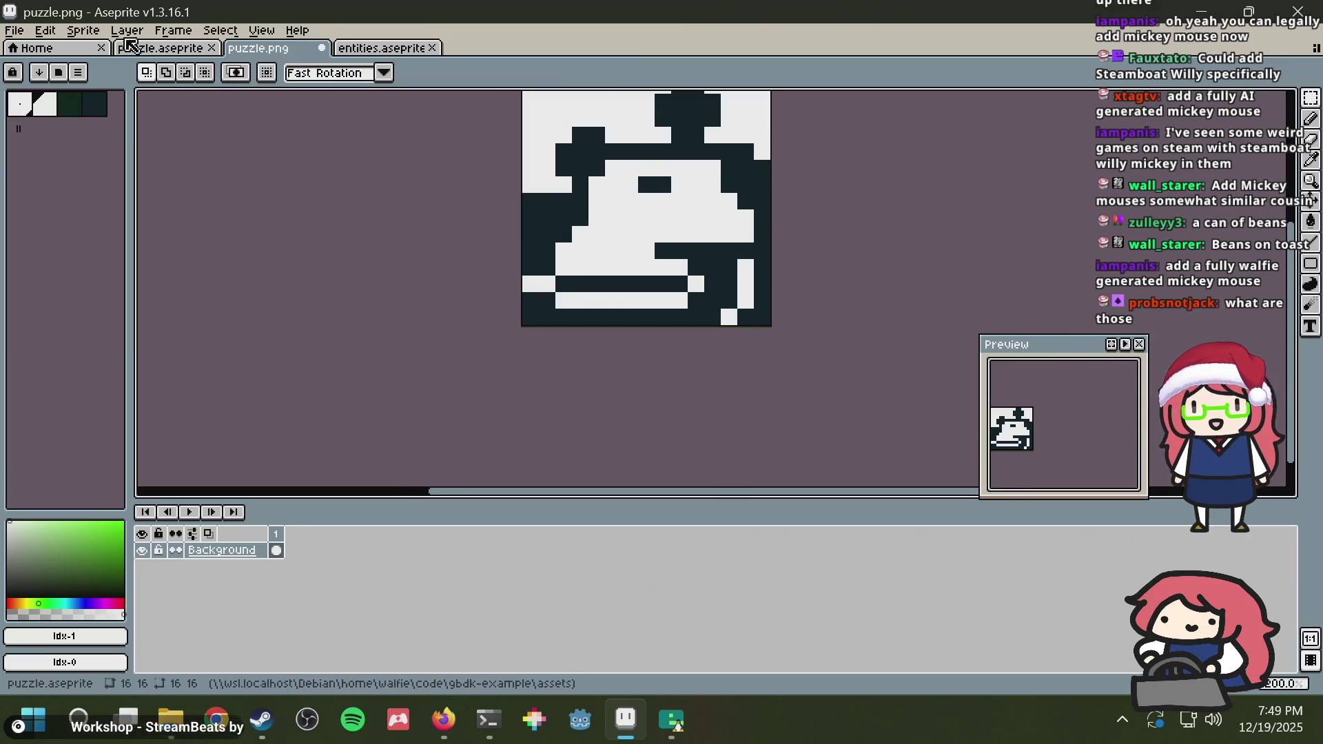
left_click(159, 48)
key("ctrl+v")
scroll(396, 254, "up", 3)
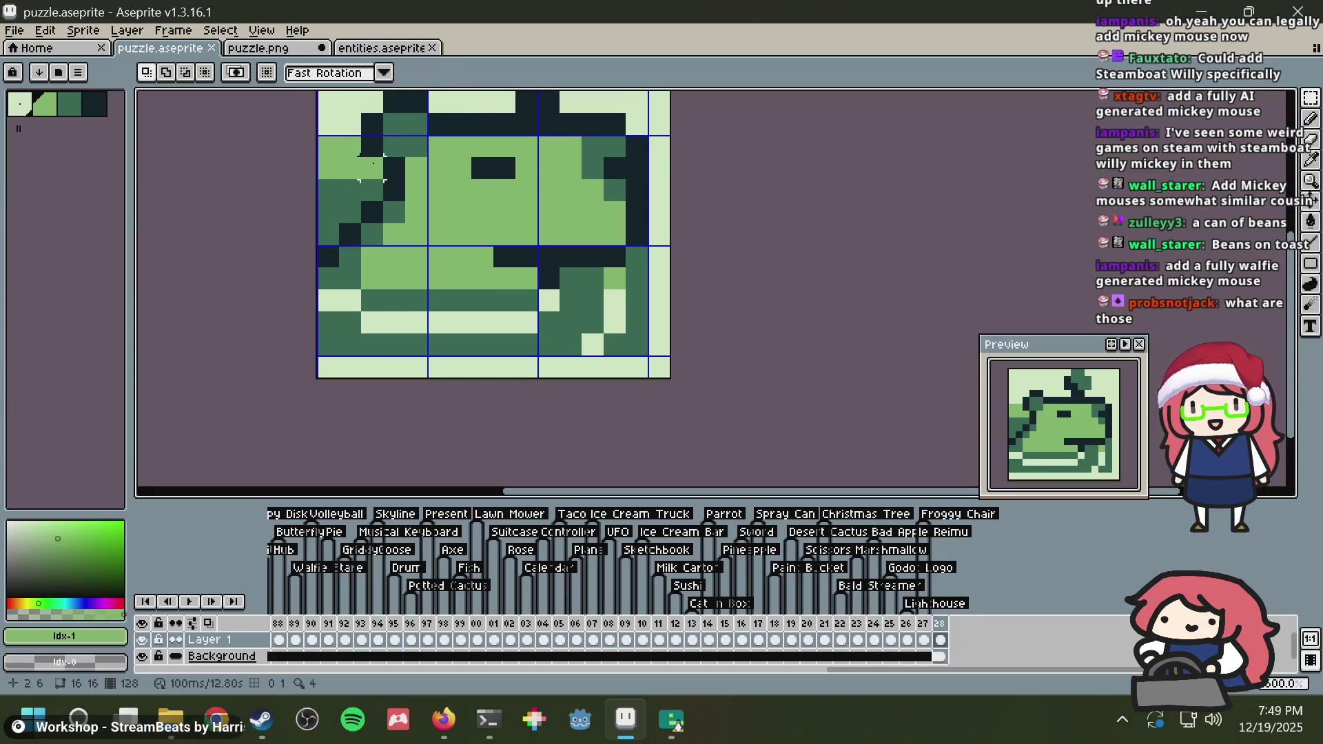
Step: Commit the pasted frame, save the sprite sheet, and pencil a pixel on the cat
key("Return")
key("b")
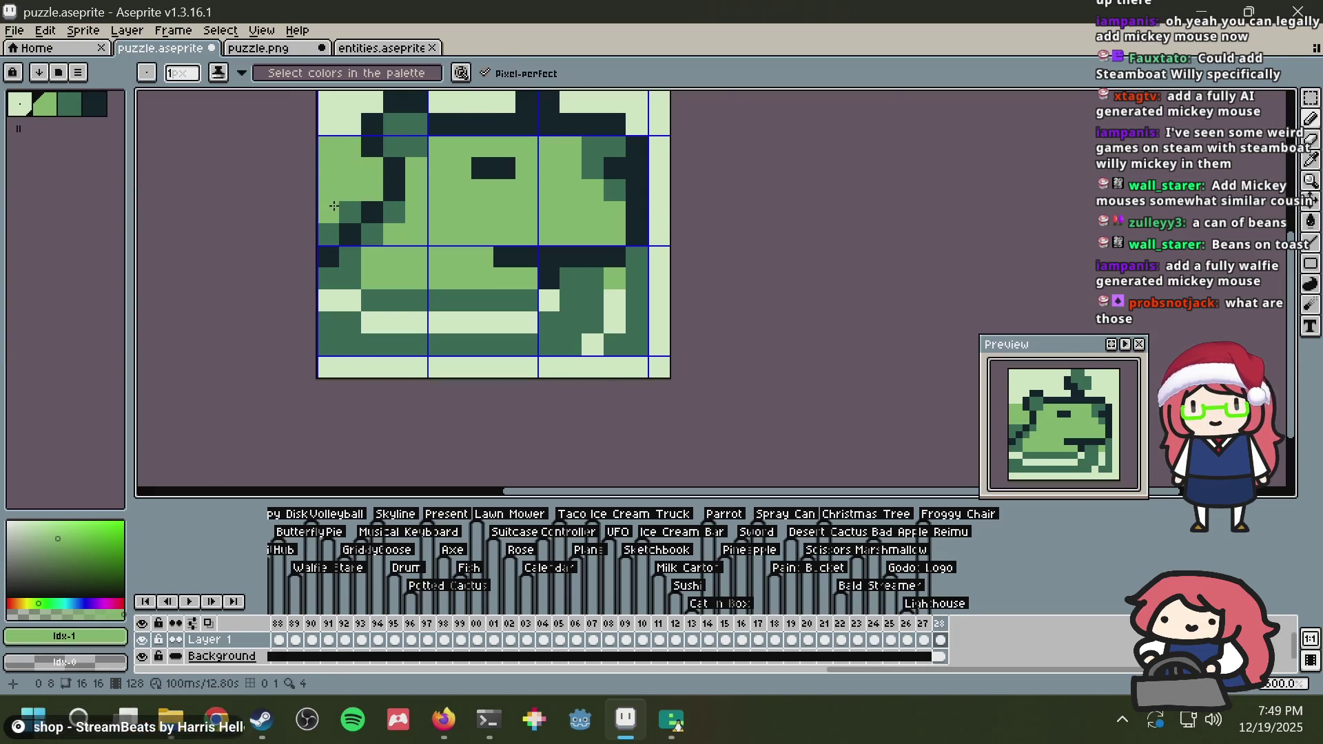
scroll(531, 169, "down", 1)
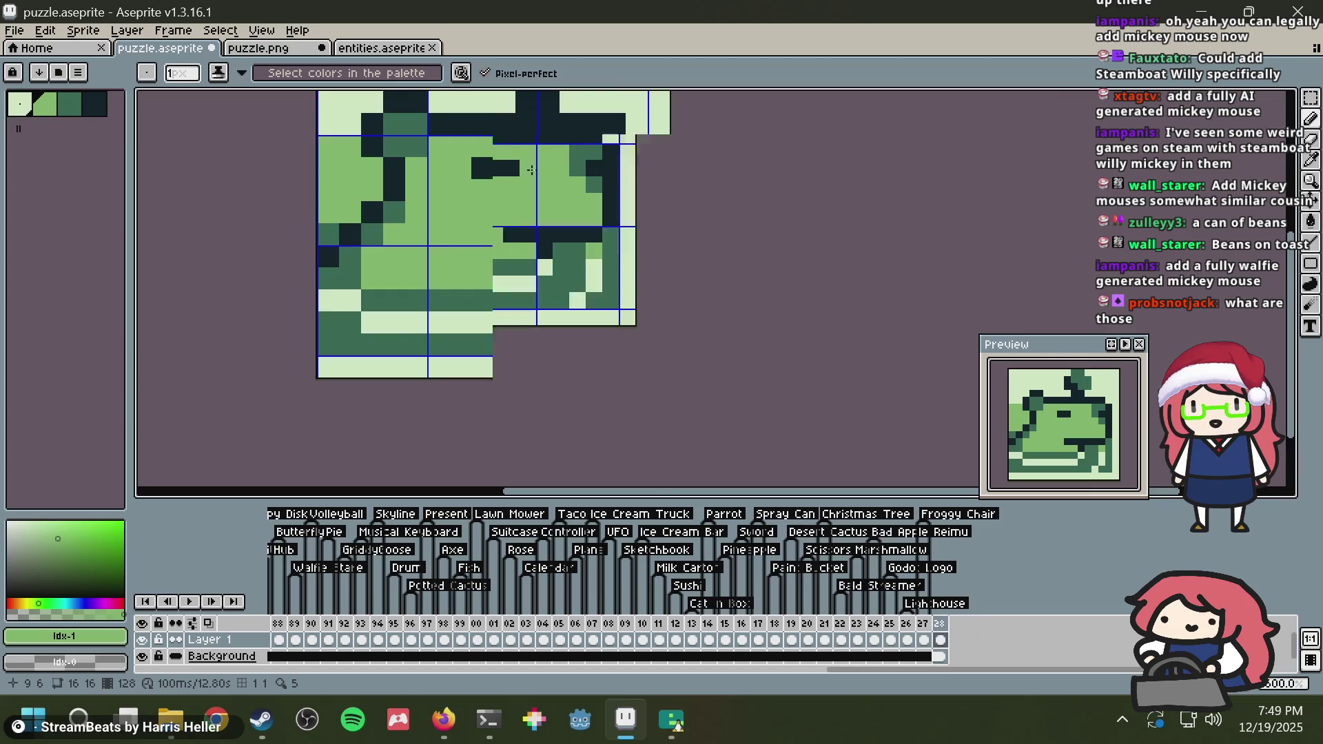
key("ctrl+s")
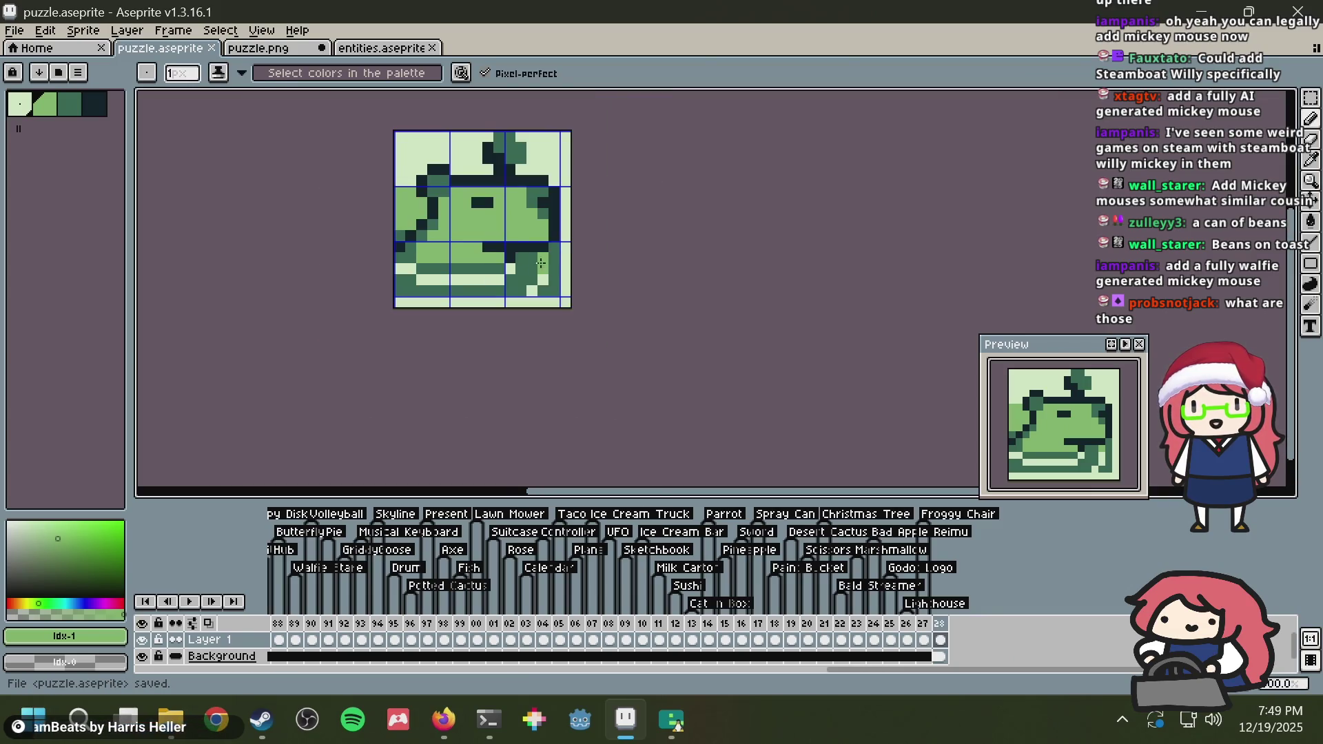
left_click(553, 235)
Step: Copy the whole cat frame into puzzle.png and save puzzle.png
key("ctrl+a")
key("ctrl+c")
left_click(279, 48)
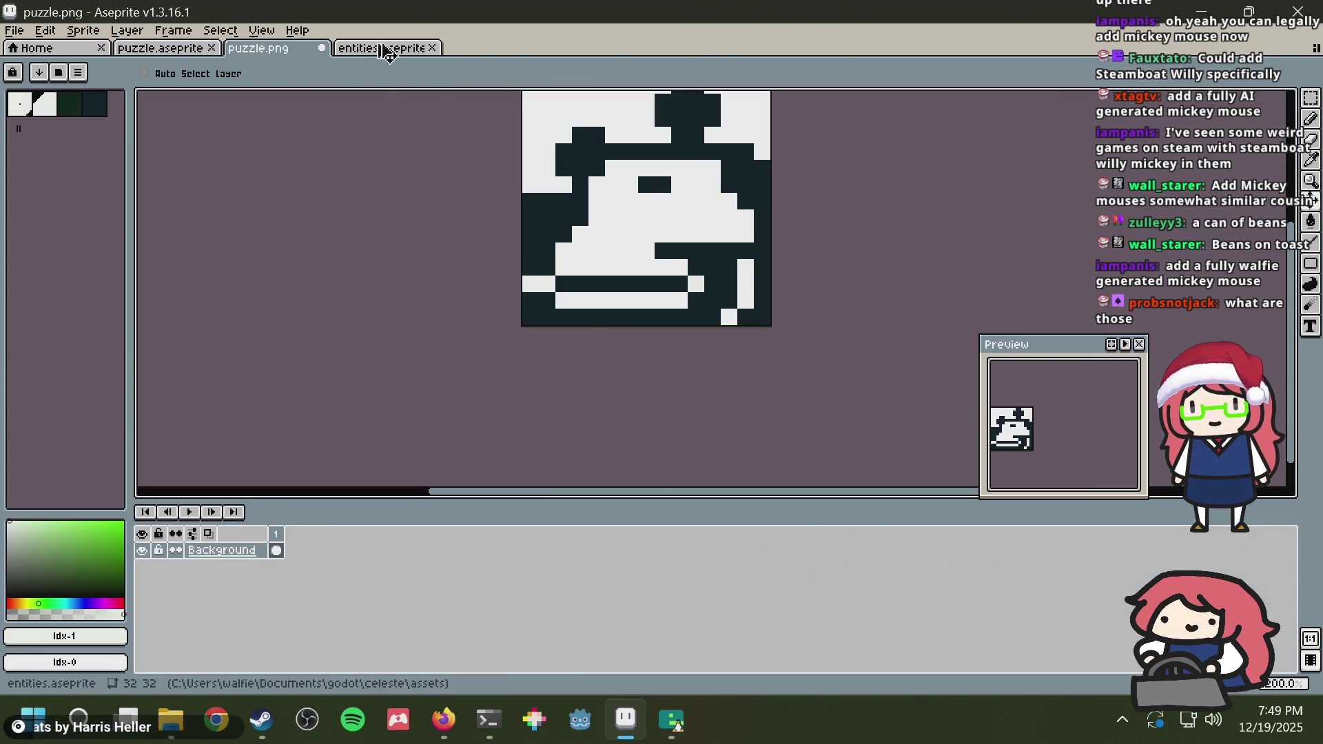
key("ctrl+v")
key("Return")
scroll(928, 200, "down", 3)
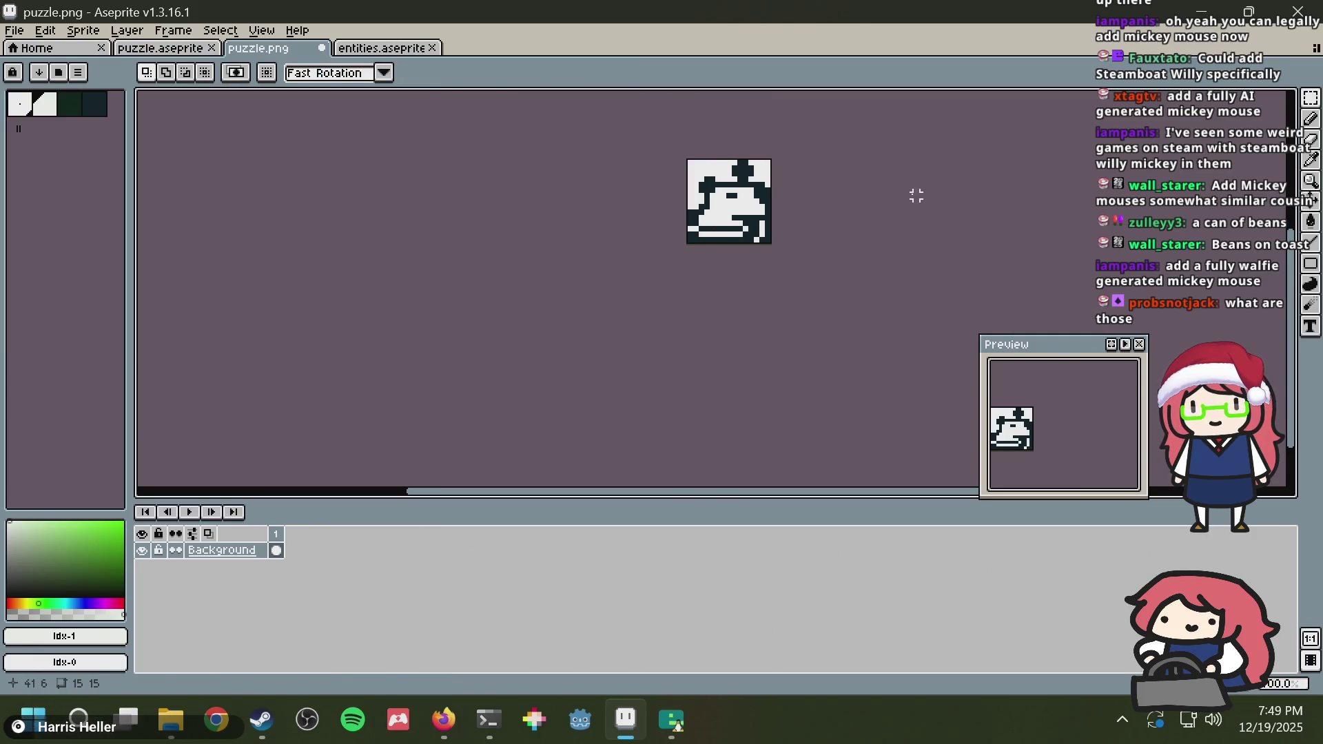
key("ctrl+s")
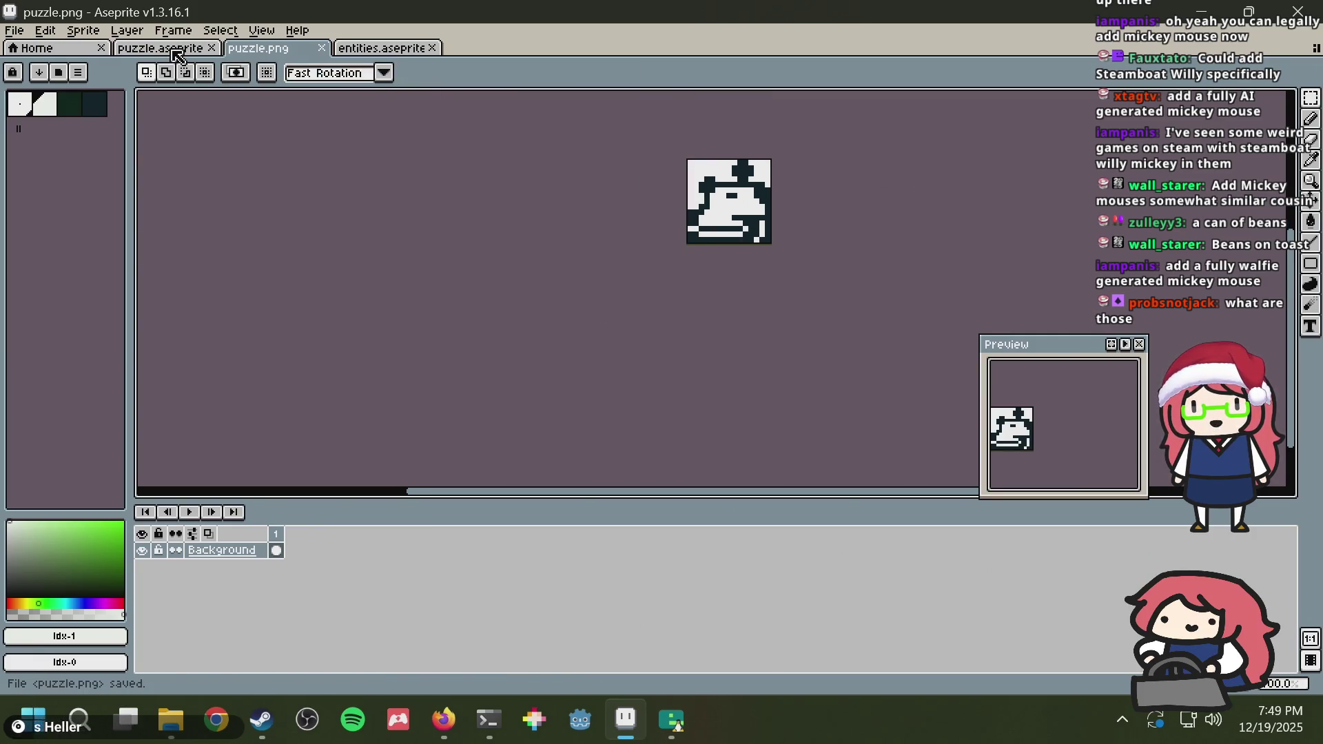
Step: Save the sprite sheet, undo recent changes, and pick the lightest colour from the sprite
left_click(176, 49)
key("ctrl+s")
key("ctrl+z")
key("ctrl+z")
key("ctrl+z")
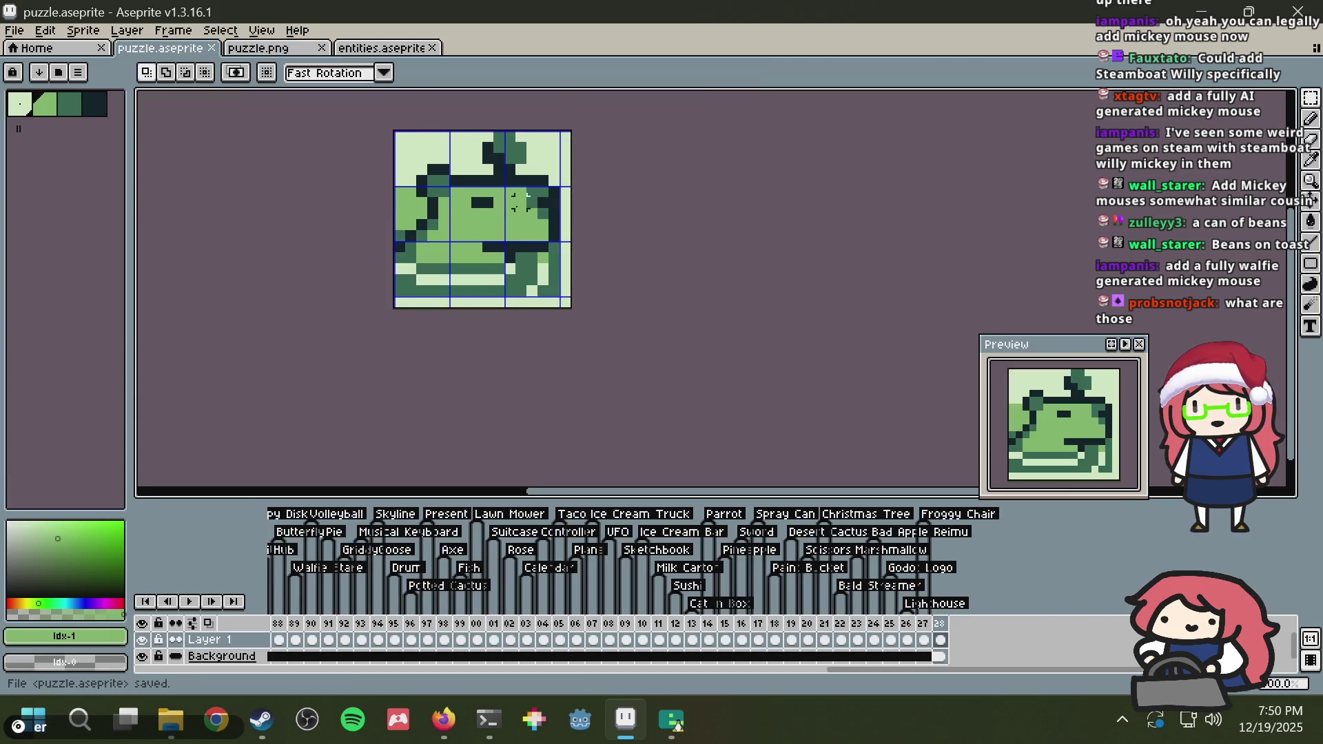
left_click(397, 149, "alt")
key("b")
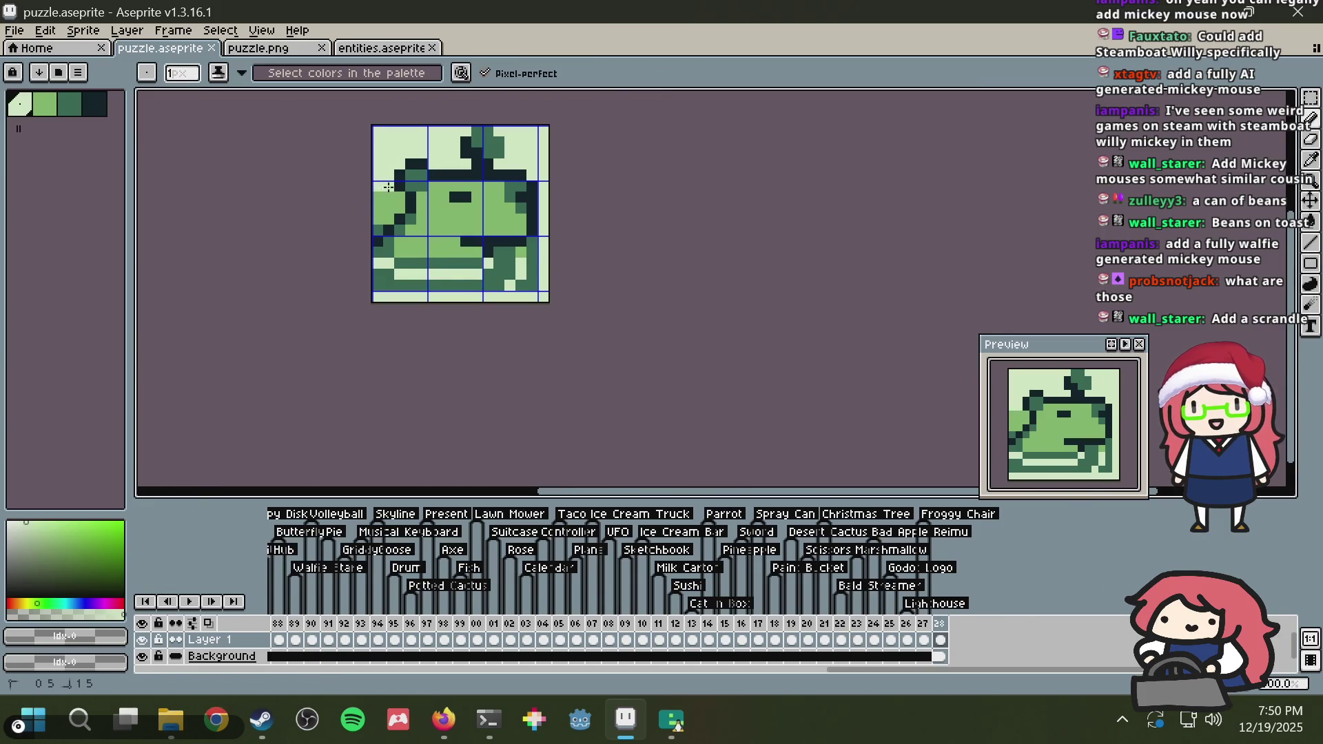
Step: Select and save the sprite sheet, show puzzle.png, then switch to the browser
key("m")
key("ctrl+s")
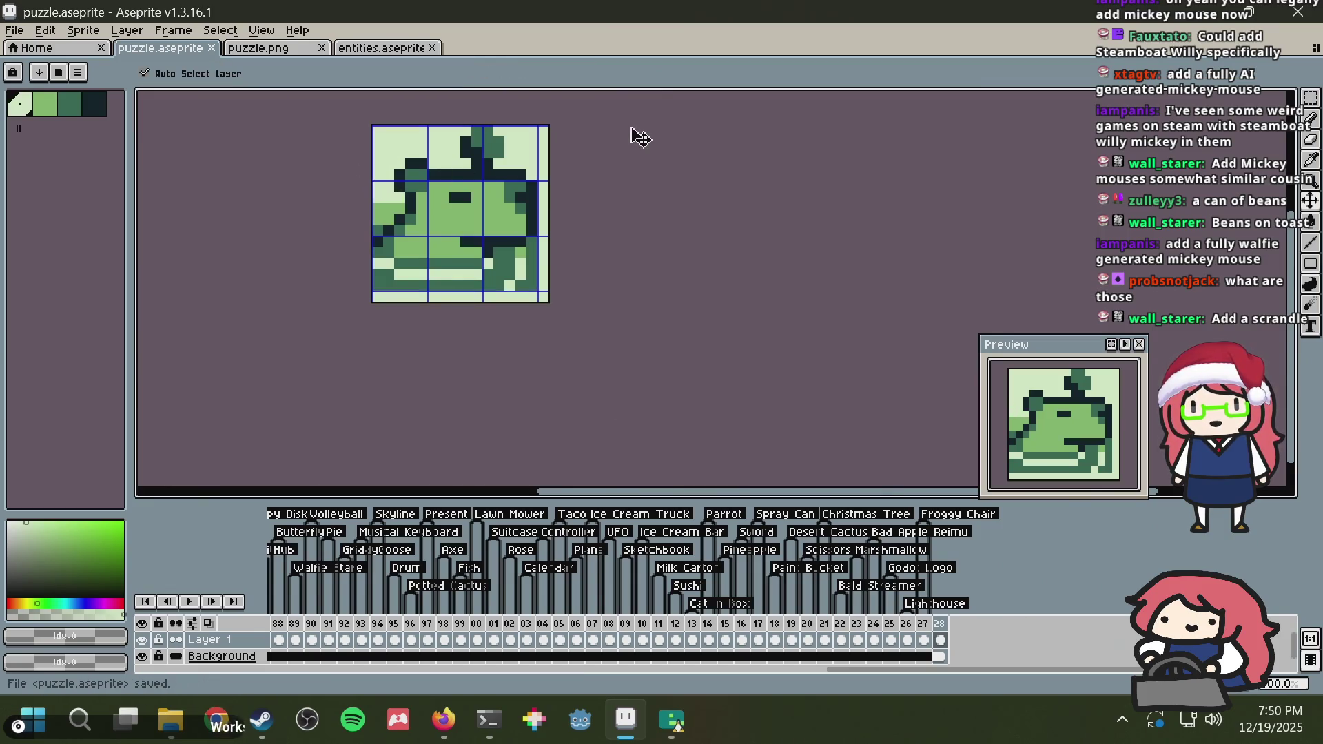
key("ctrl+a")
left_click(279, 50)
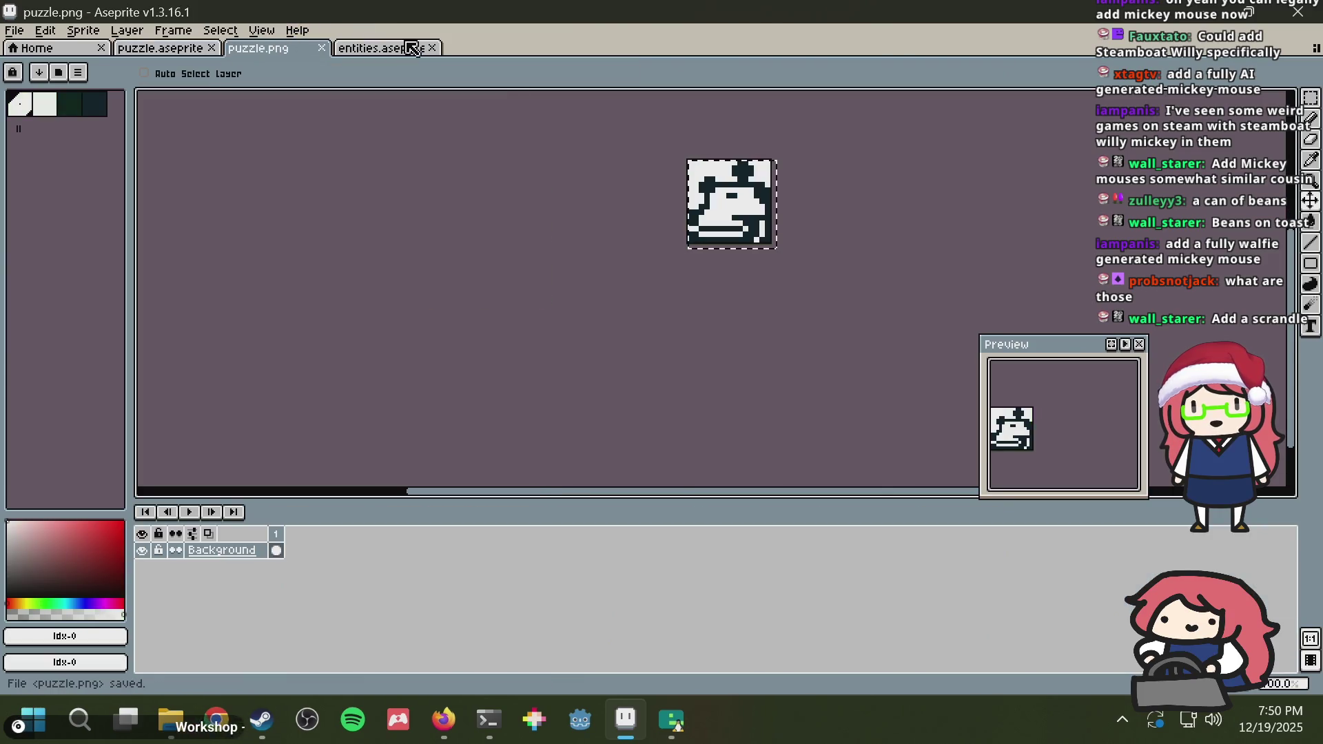
key("alt+Tab")
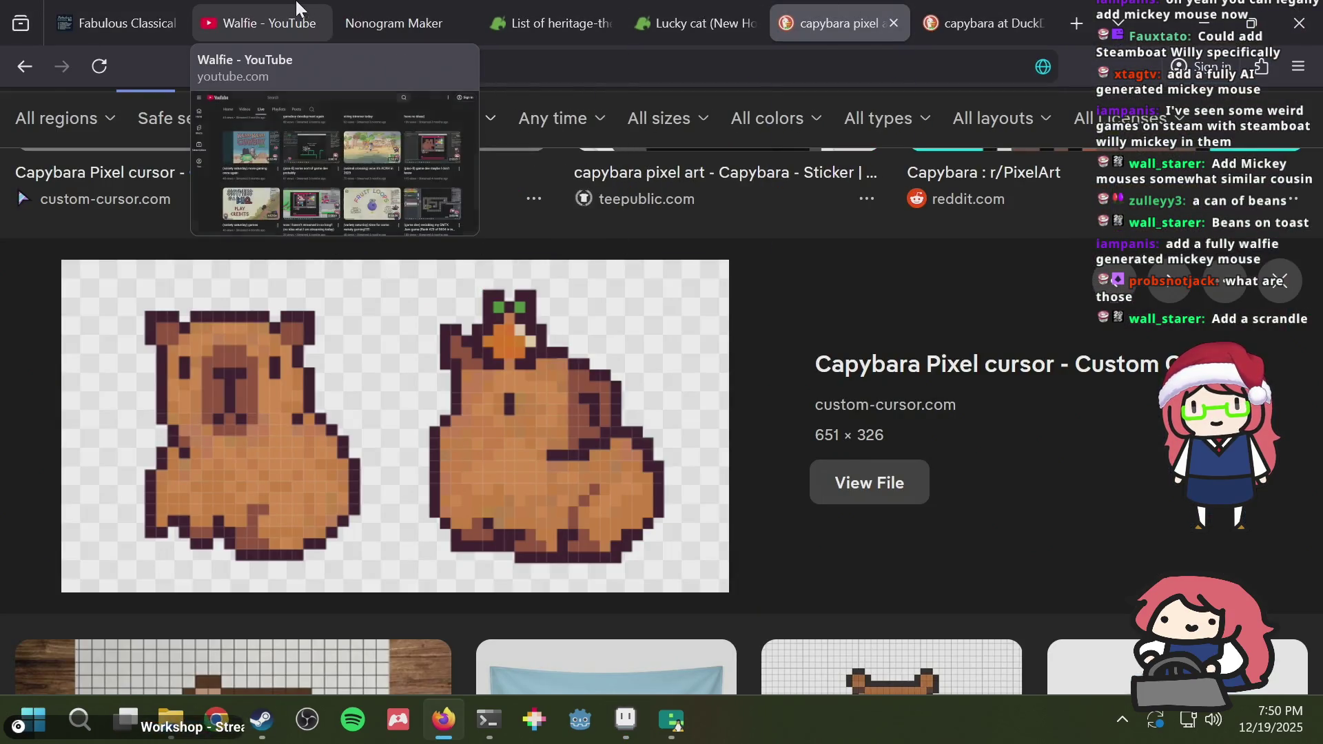
Step: Generate a nonogram from puzzle.png in Nonogram Maker
left_click(386, 7)
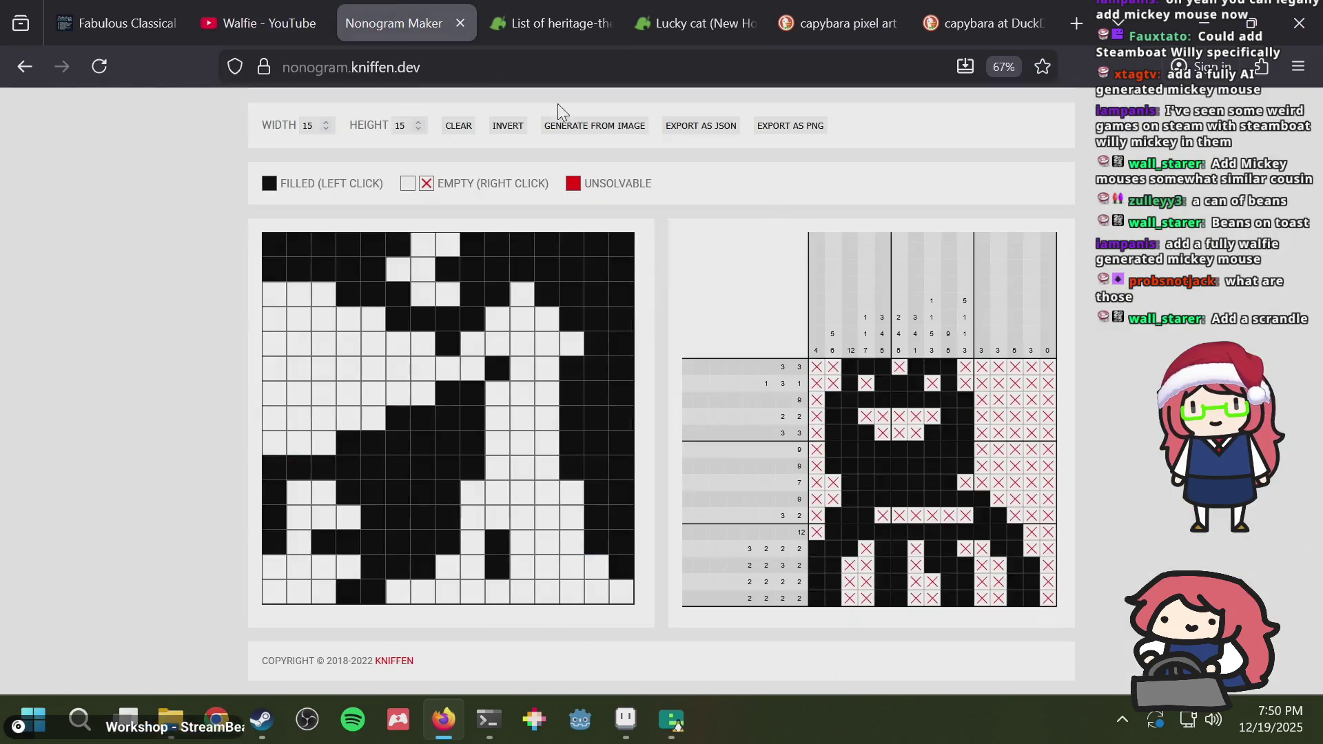
left_click(576, 198)
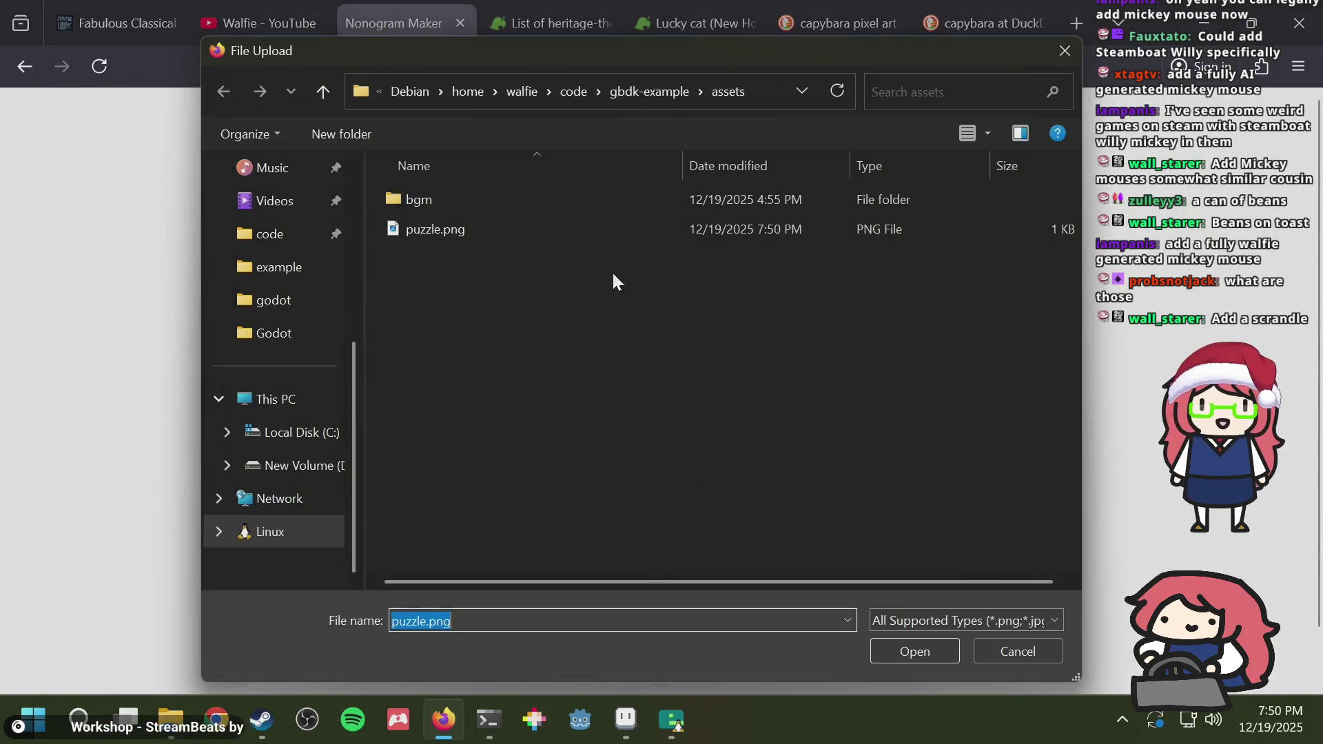
double_click(507, 223)
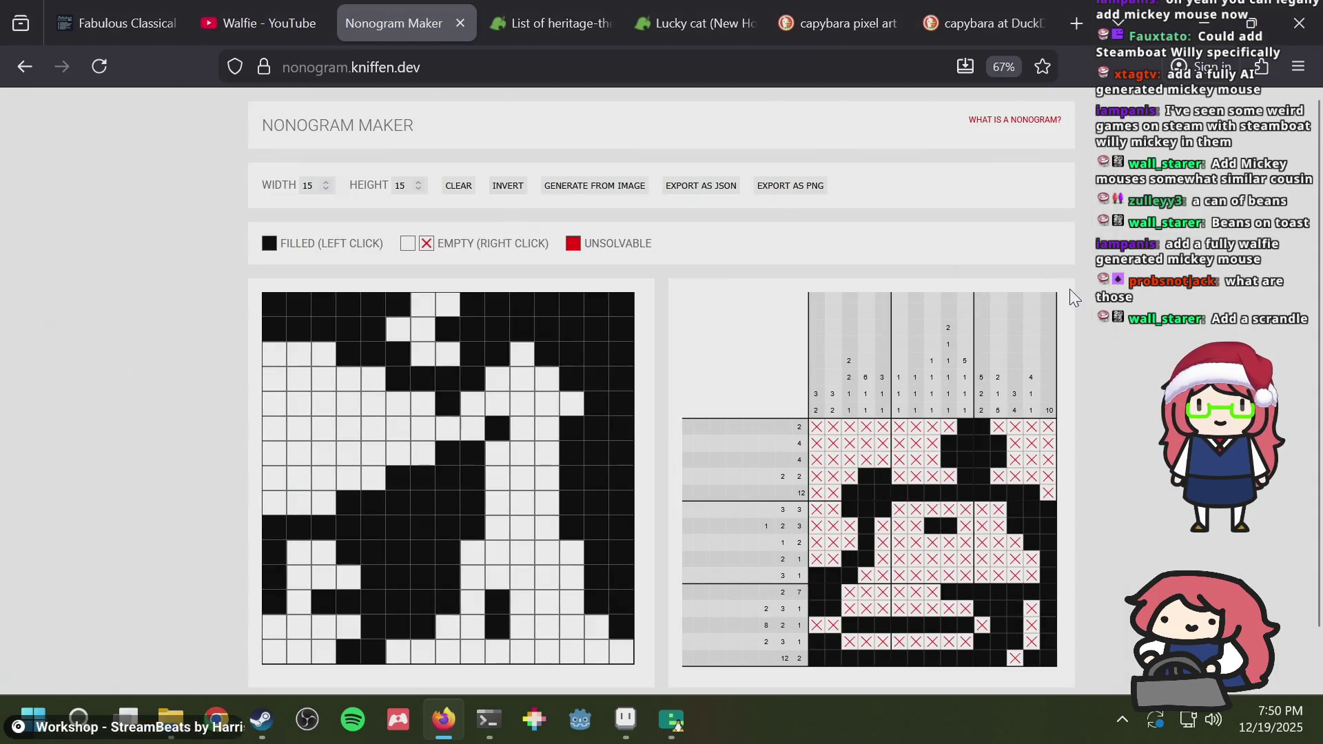
Step: Add a 'Camera' tag to frame 128 of puzzle.aseprite and save the sprite sheet
key("alt+Tab")
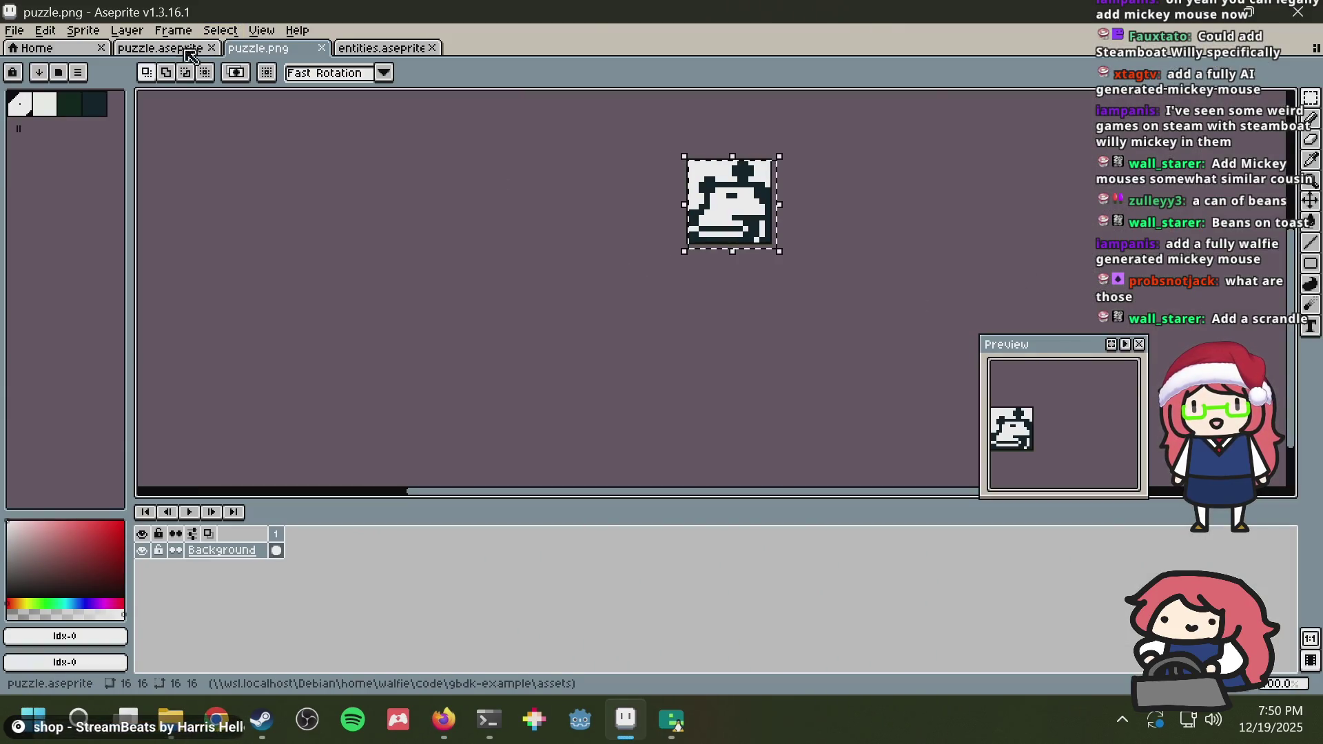
left_click(190, 54)
left_click(941, 624)
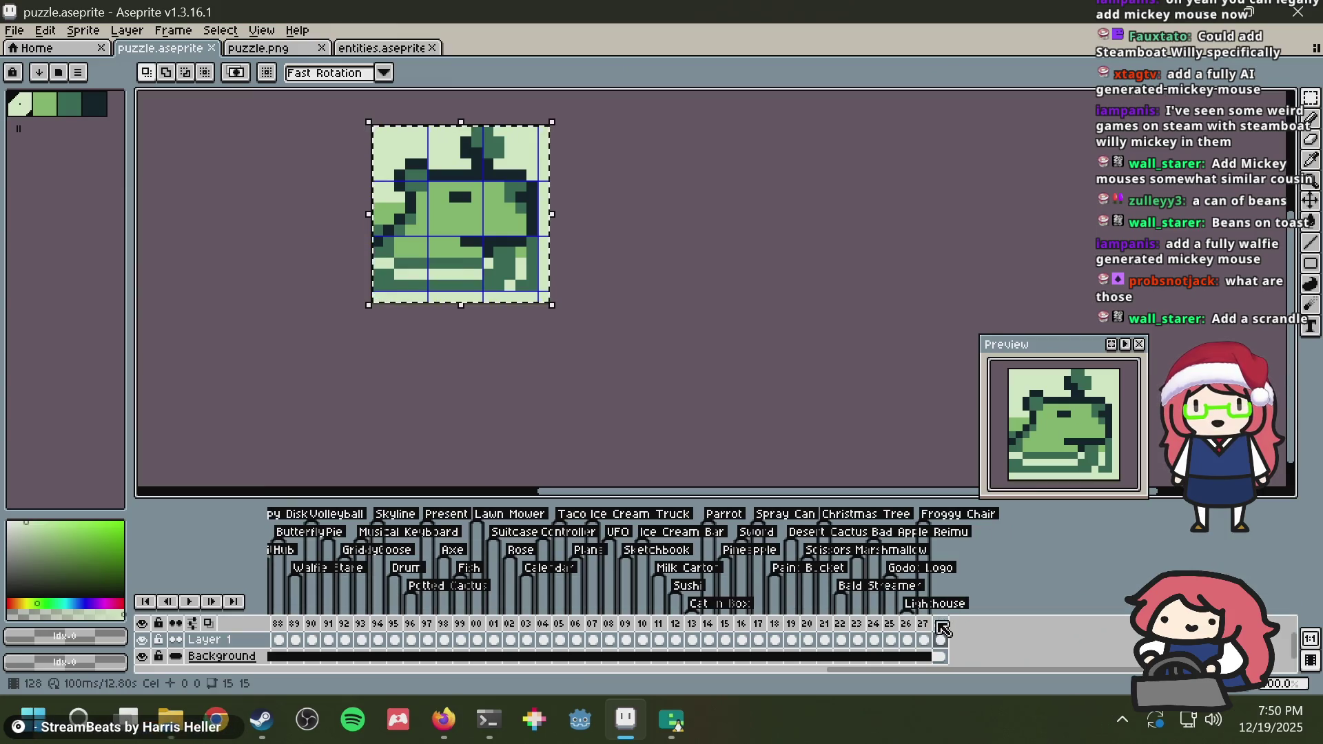
right_click(943, 628)
left_click(971, 623)
type("Ca")
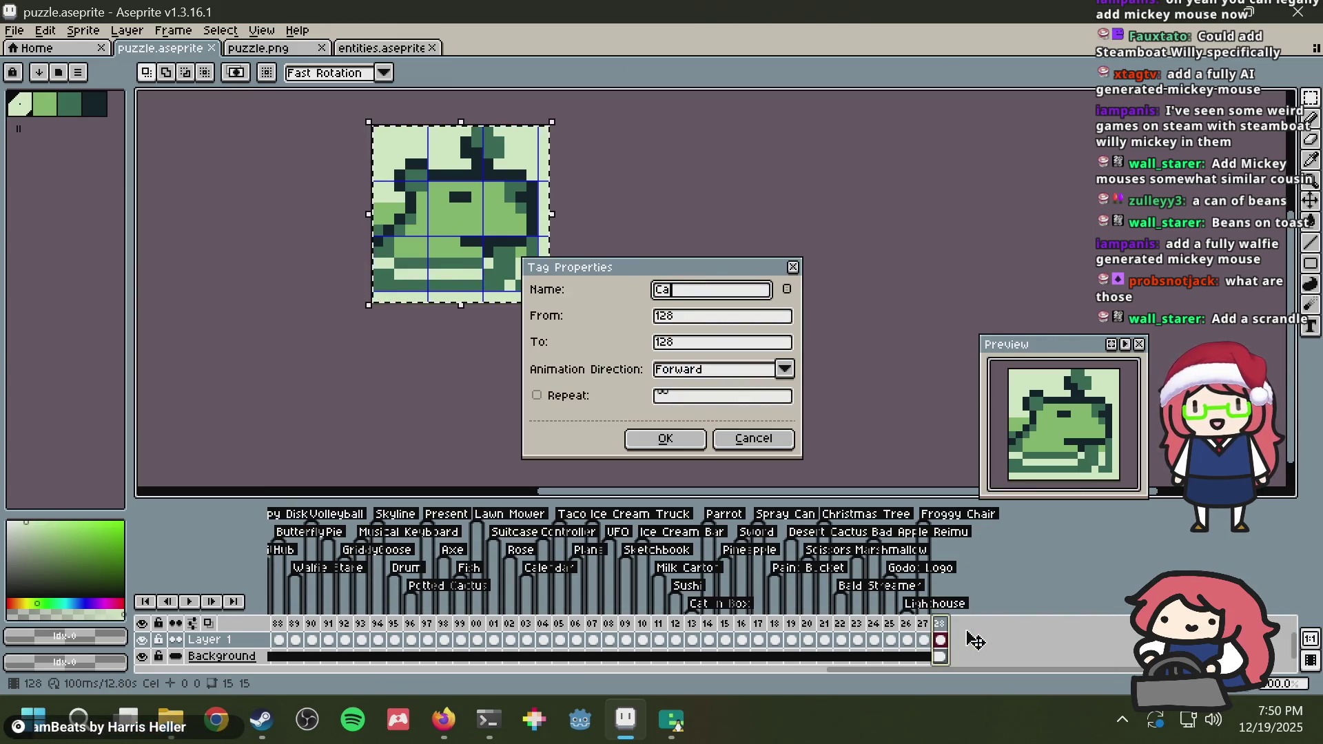
type("mera")
key("Return")
key("ctrl+s")
key("alt+Tab")
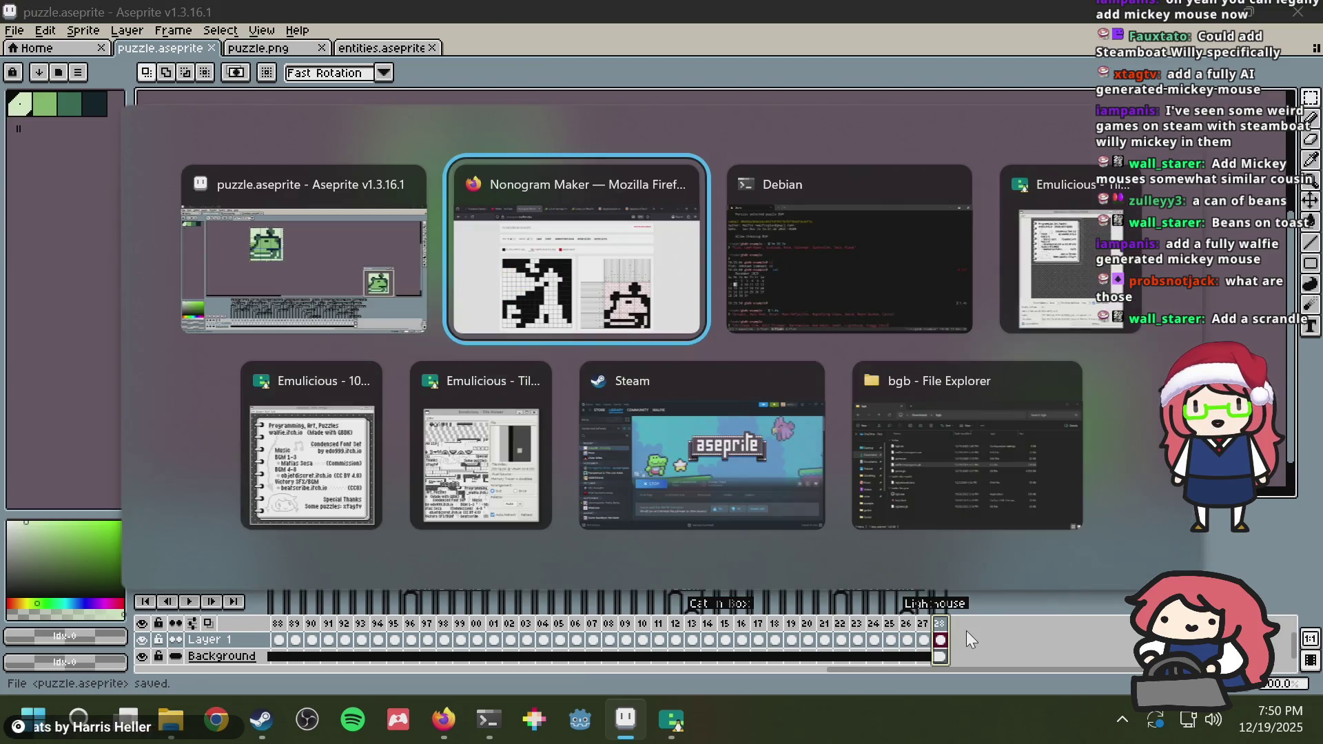
key("Tab")
Step: Append ', Cap' to the terminal's puzzle-name list, then bring puzzle.aseprite forward
type(", Cap")
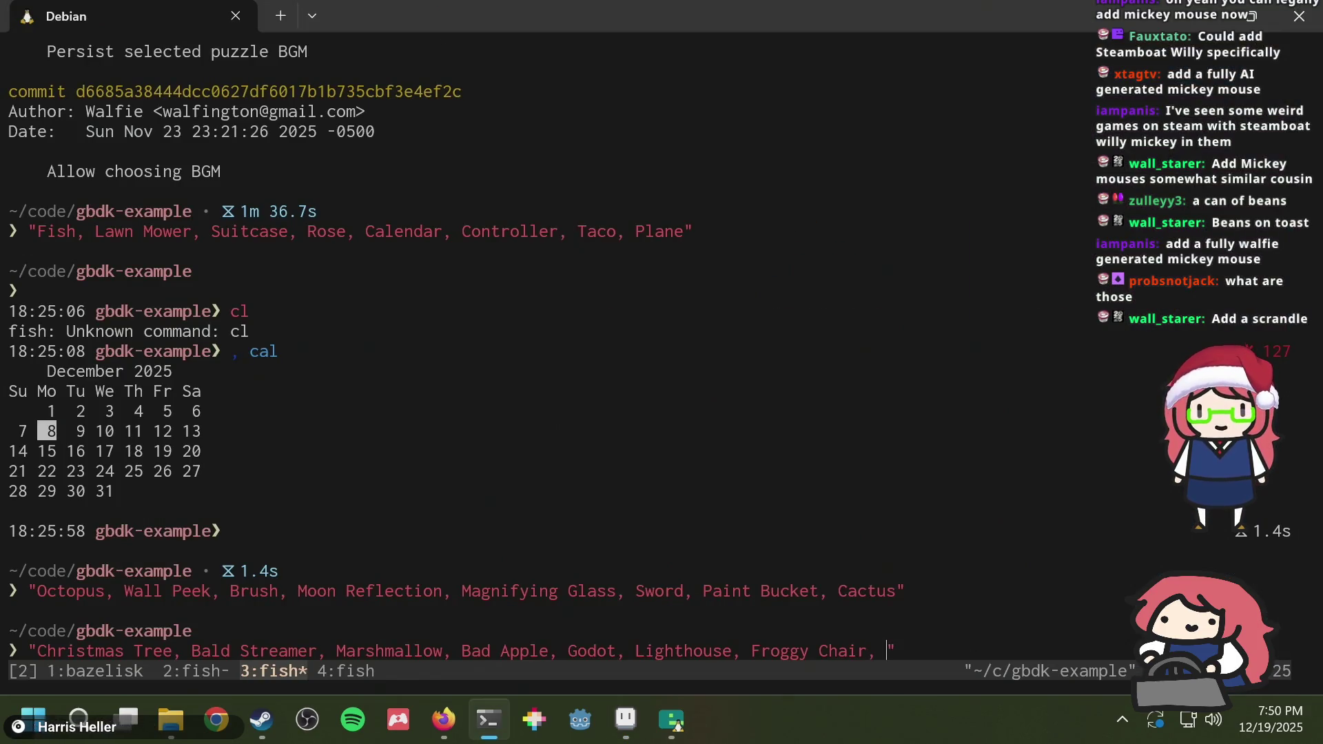
key("alt+Tab")
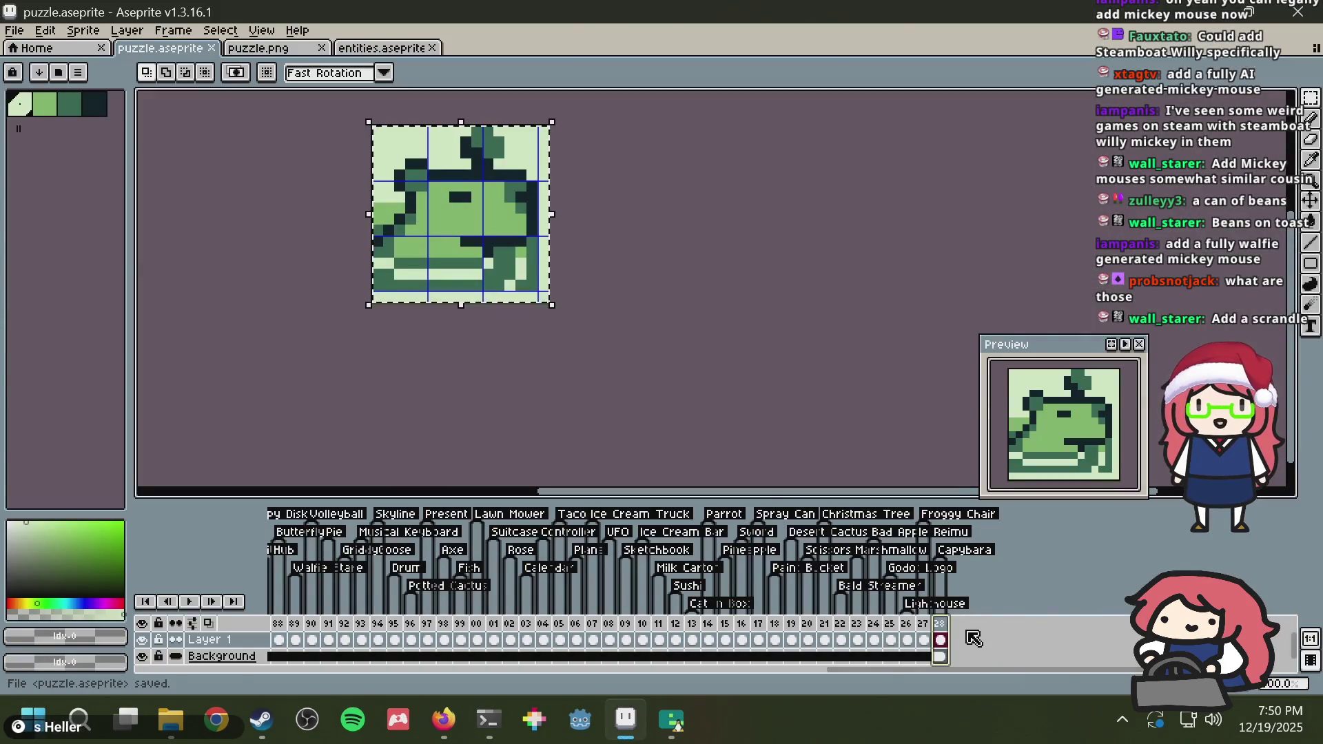
key("alt+Tab")
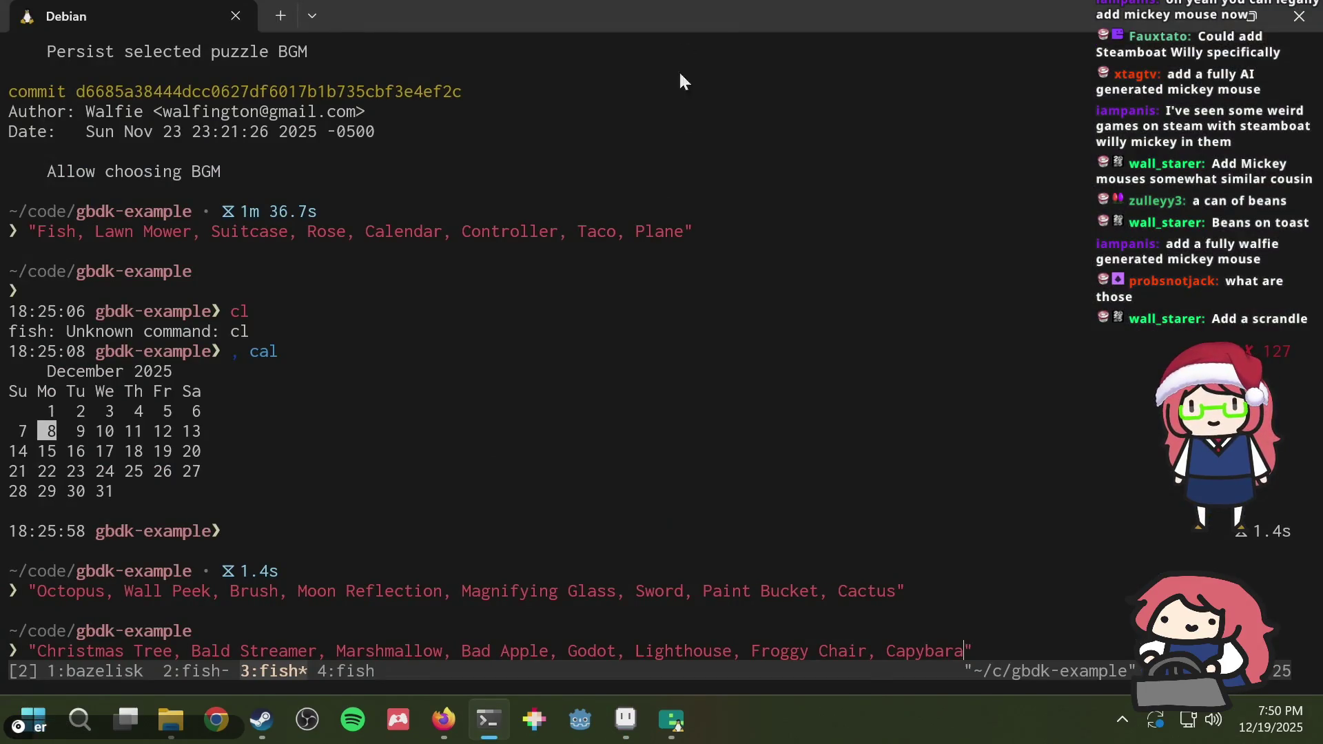
key("alt+Tab")
key("alt+Tab")
key("alt+Tab")
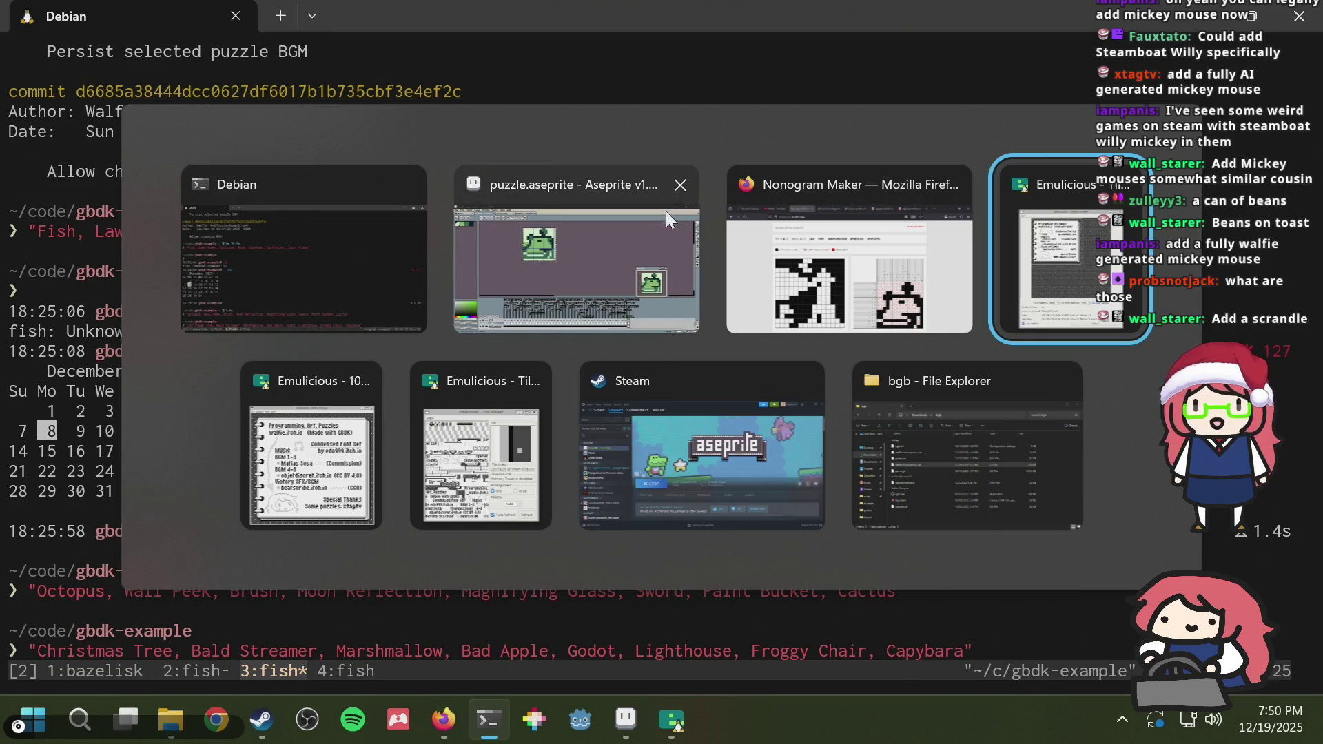
left_click(609, 257)
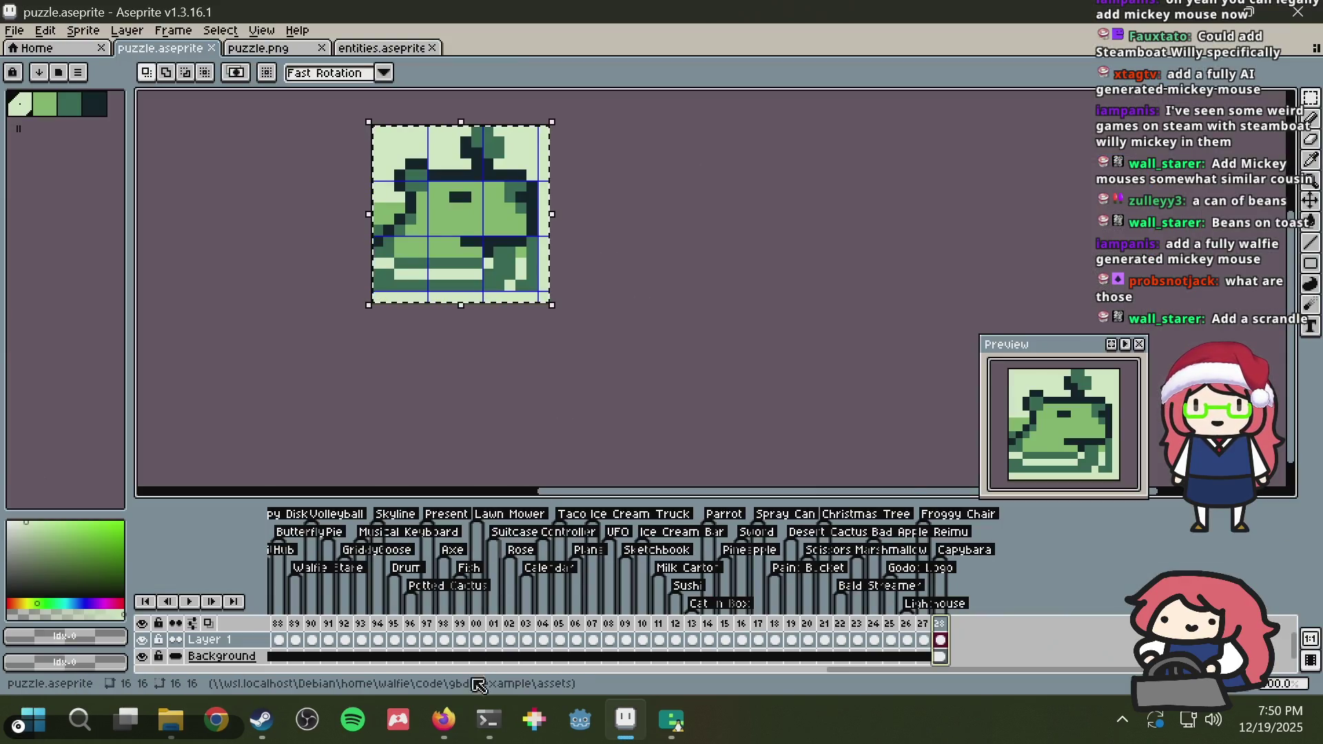
left_click(444, 719)
Step: Search the web for 'peak bugle' and open the Bugle - PEAK Wiki page
key("ctrl+t")
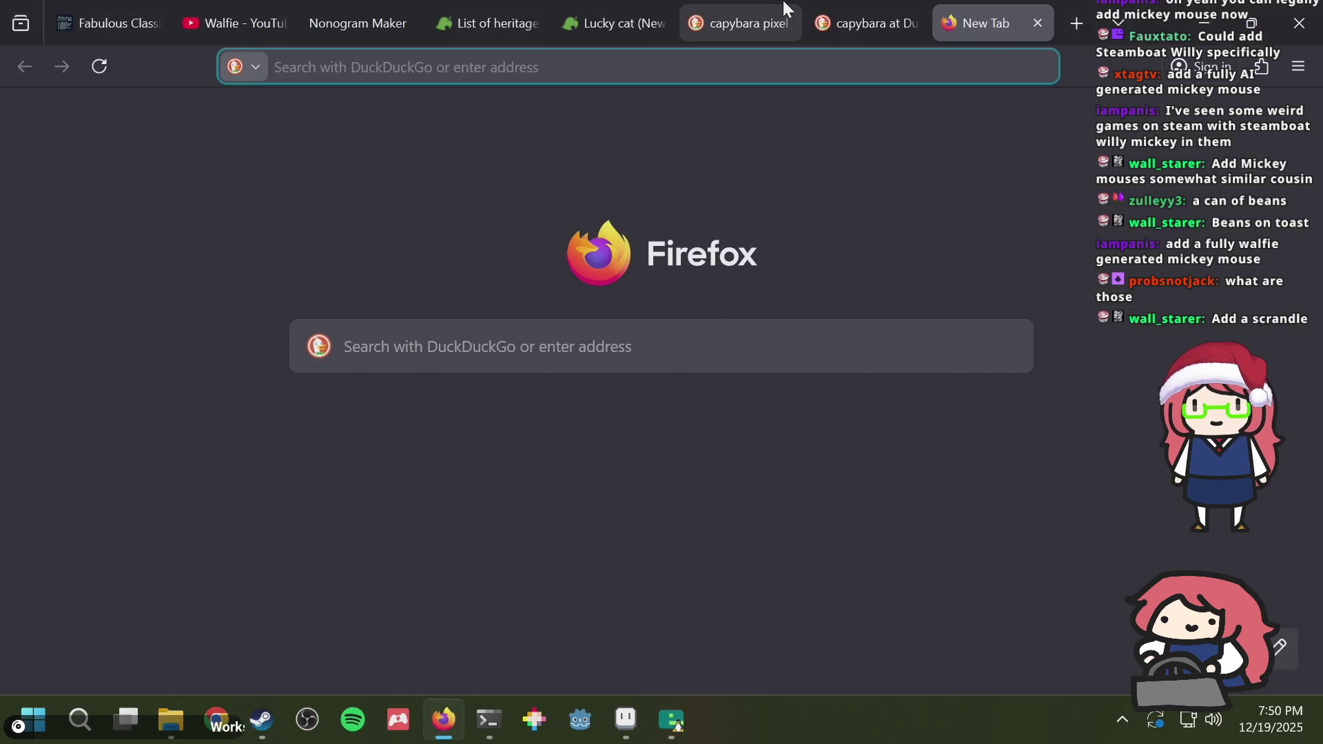
type("peak bugle")
key("Return")
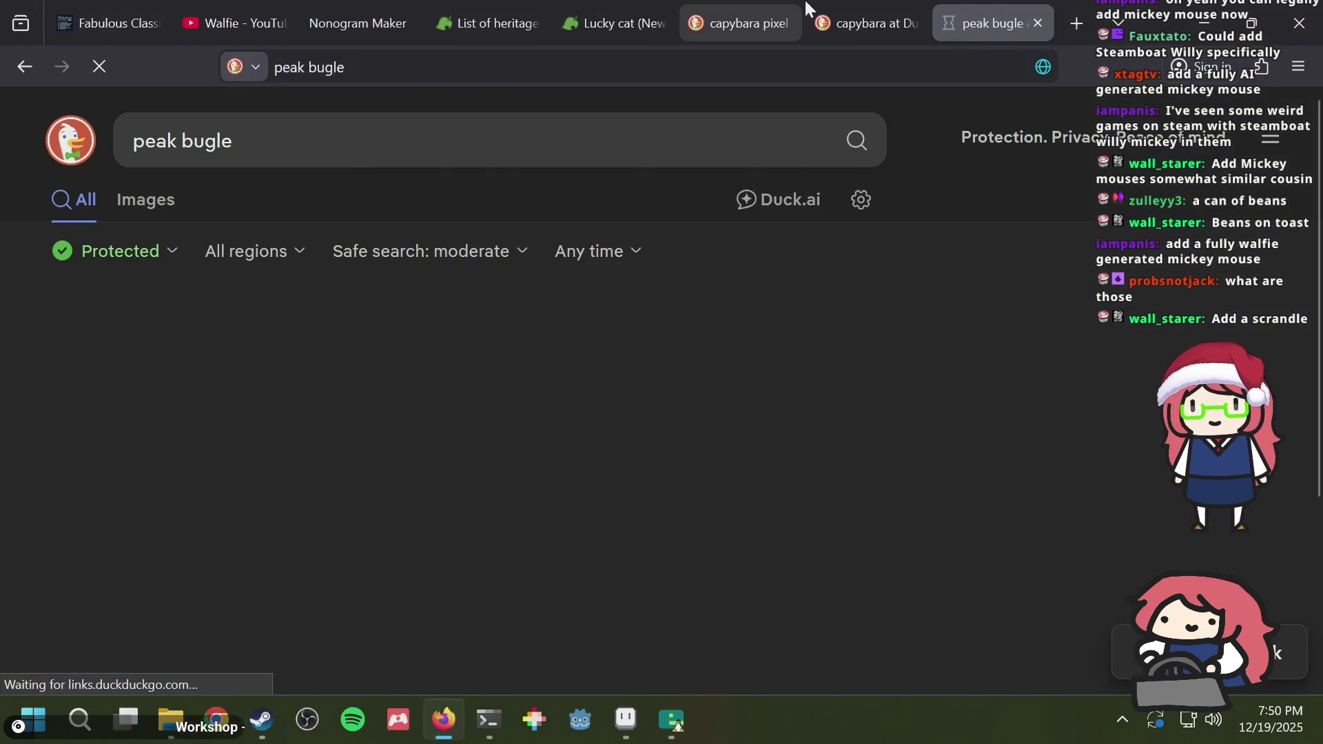
left_click(171, 205)
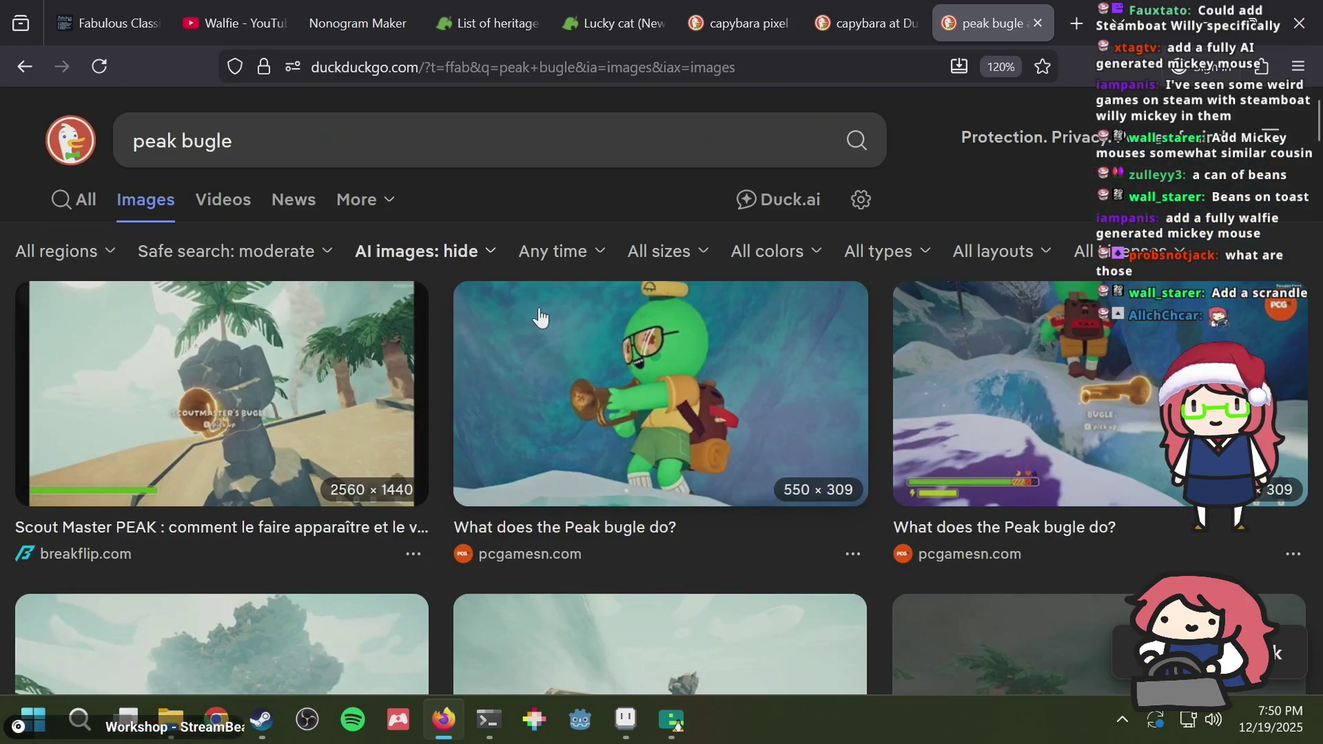
left_click(84, 200)
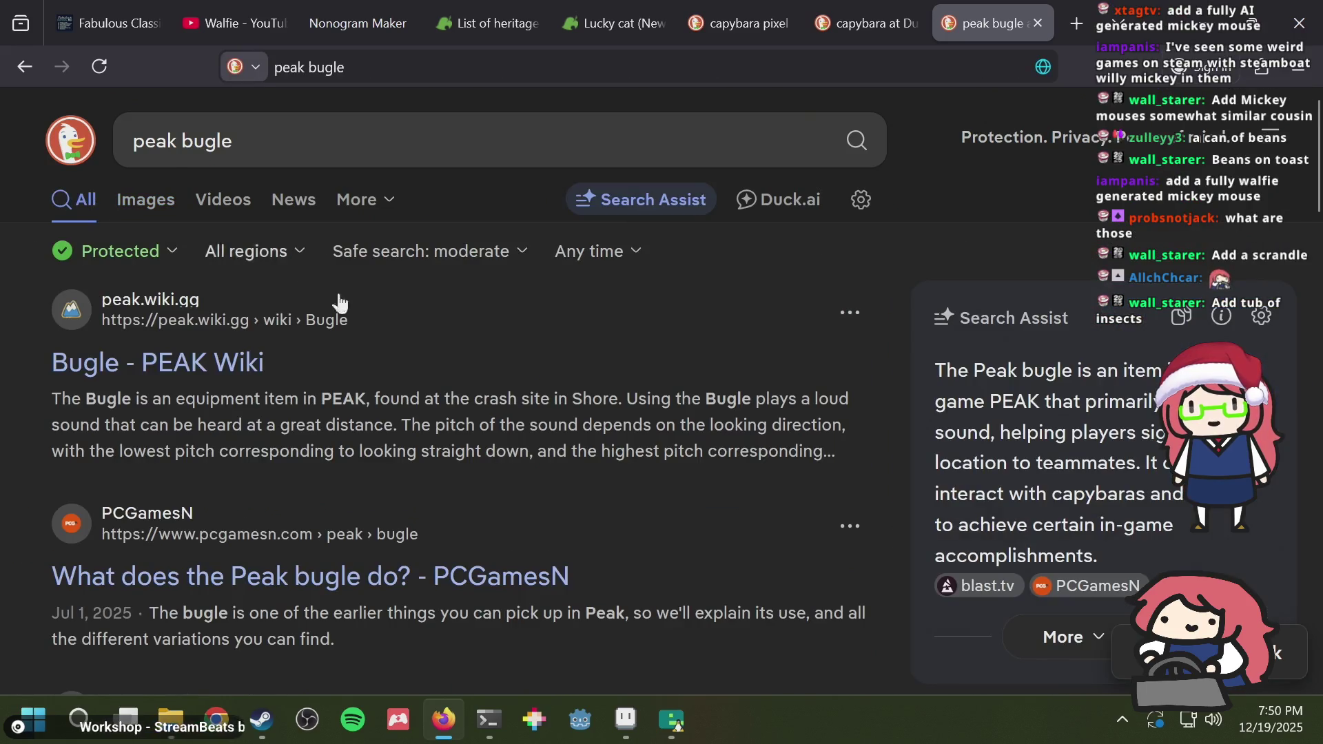
left_click(174, 365)
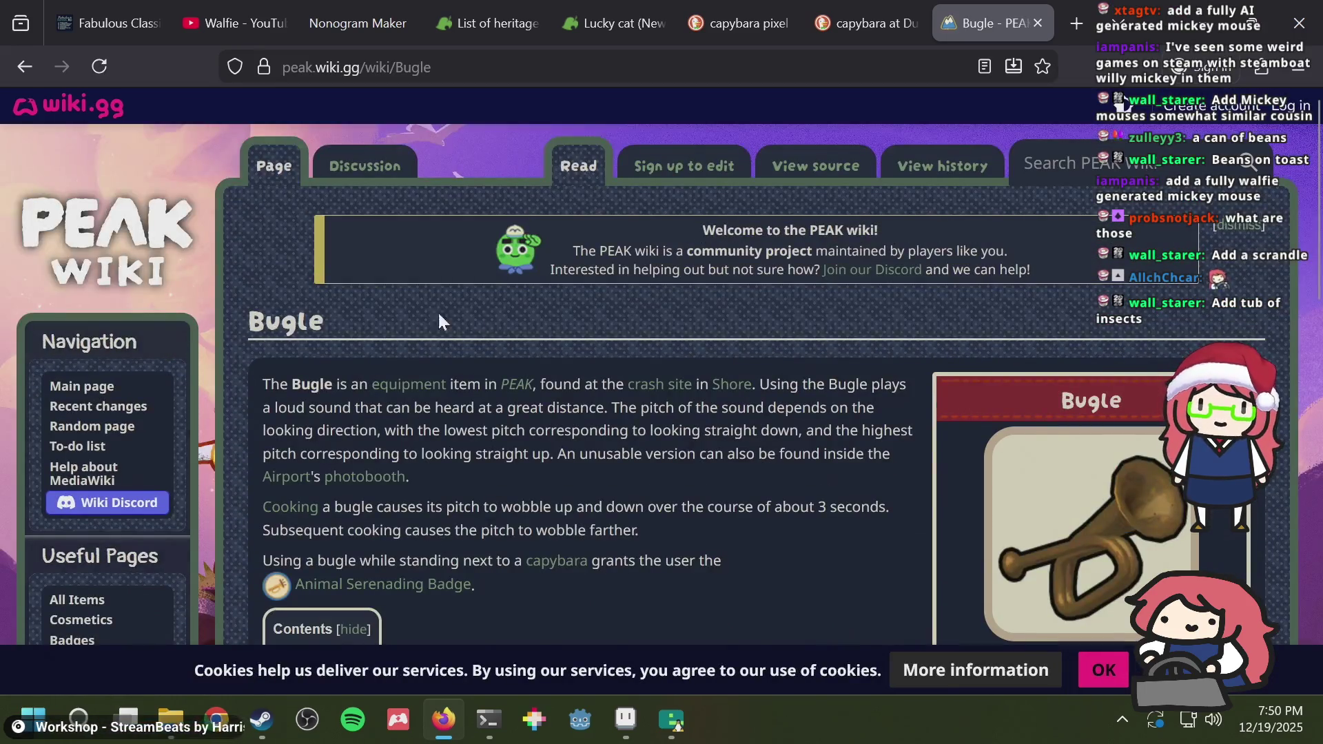
Step: View the wiki's bugle picture full size, then return to the Aseprite sprite sheet
scroll(634, 316, "down", 3)
scroll(623, 274, "down", 6)
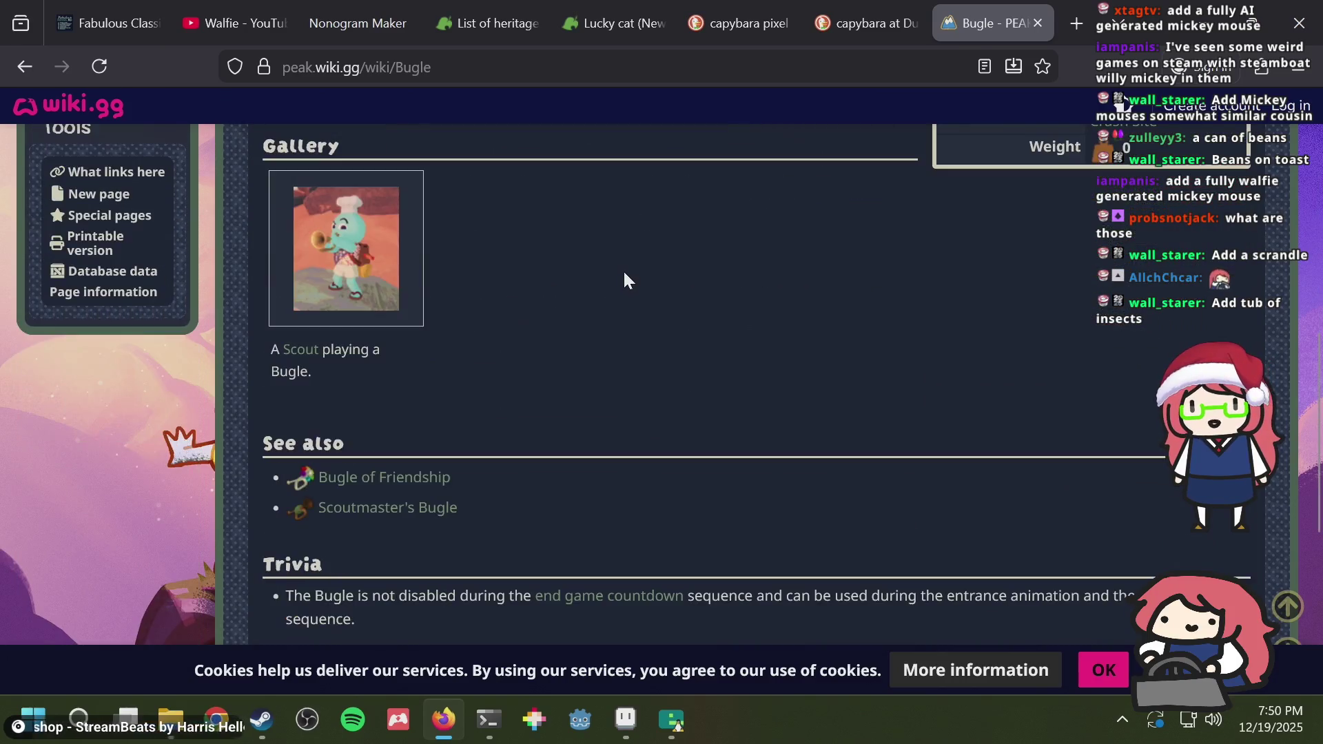
scroll(623, 270, "up", 5)
scroll(623, 270, "up", 4)
left_click(1048, 434)
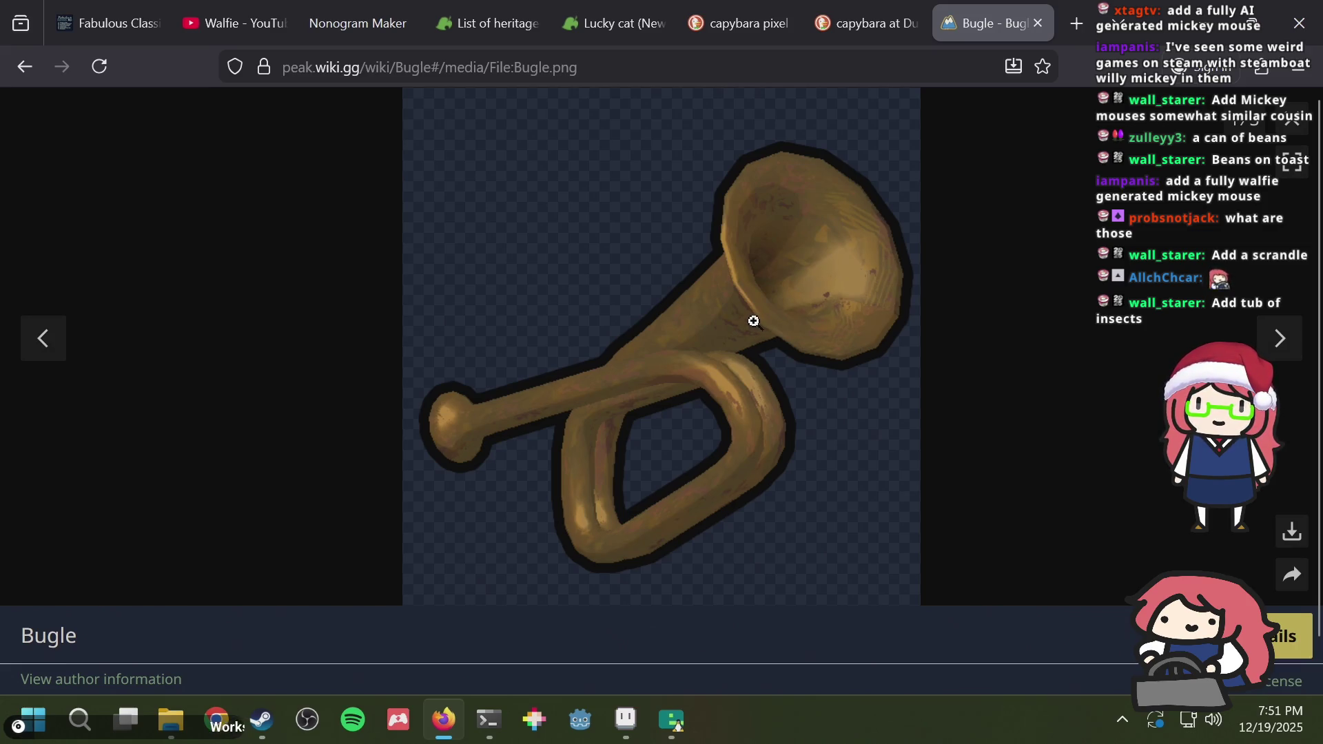
key("ctrl+3")
key("alt+Tab")
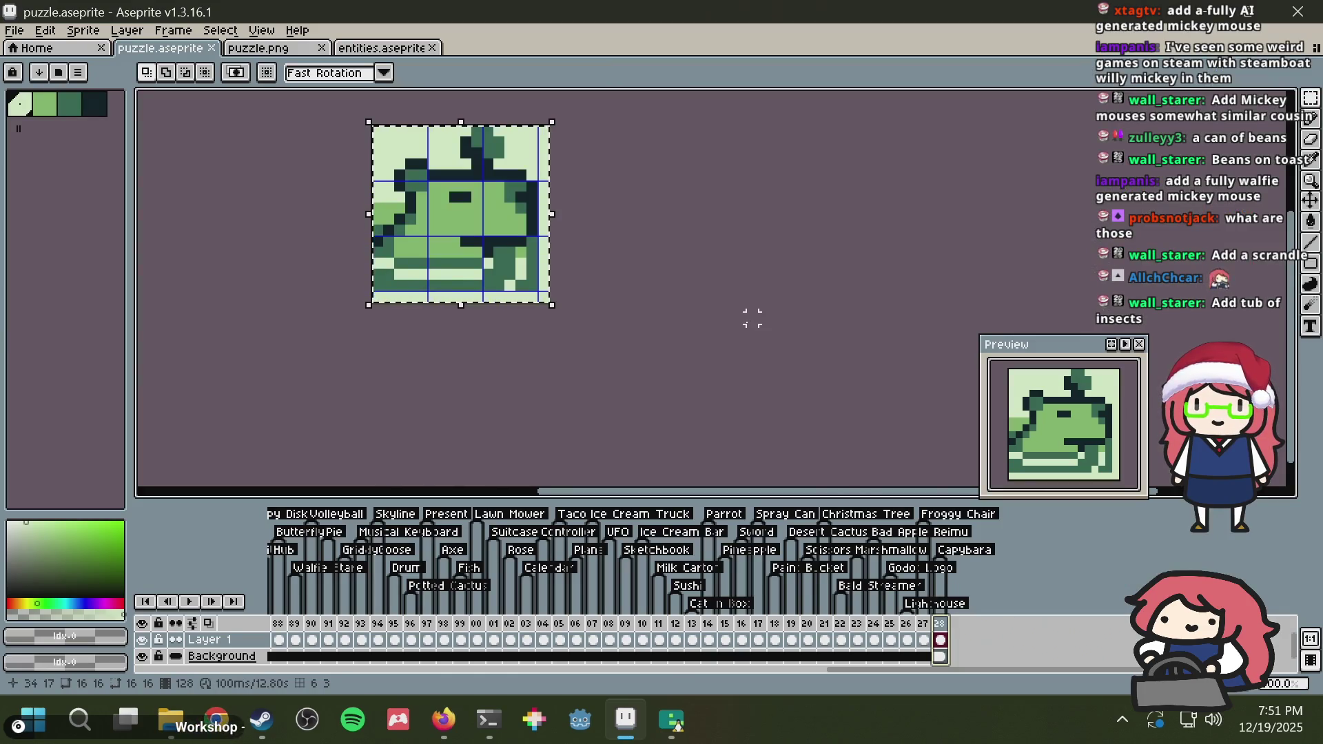
Step: Clear the frog selection and save puzzle.aseprite, saving again after zooming out
key("ctrl+d")
key("ctrl+s")
scroll(539, 238, "up", 1)
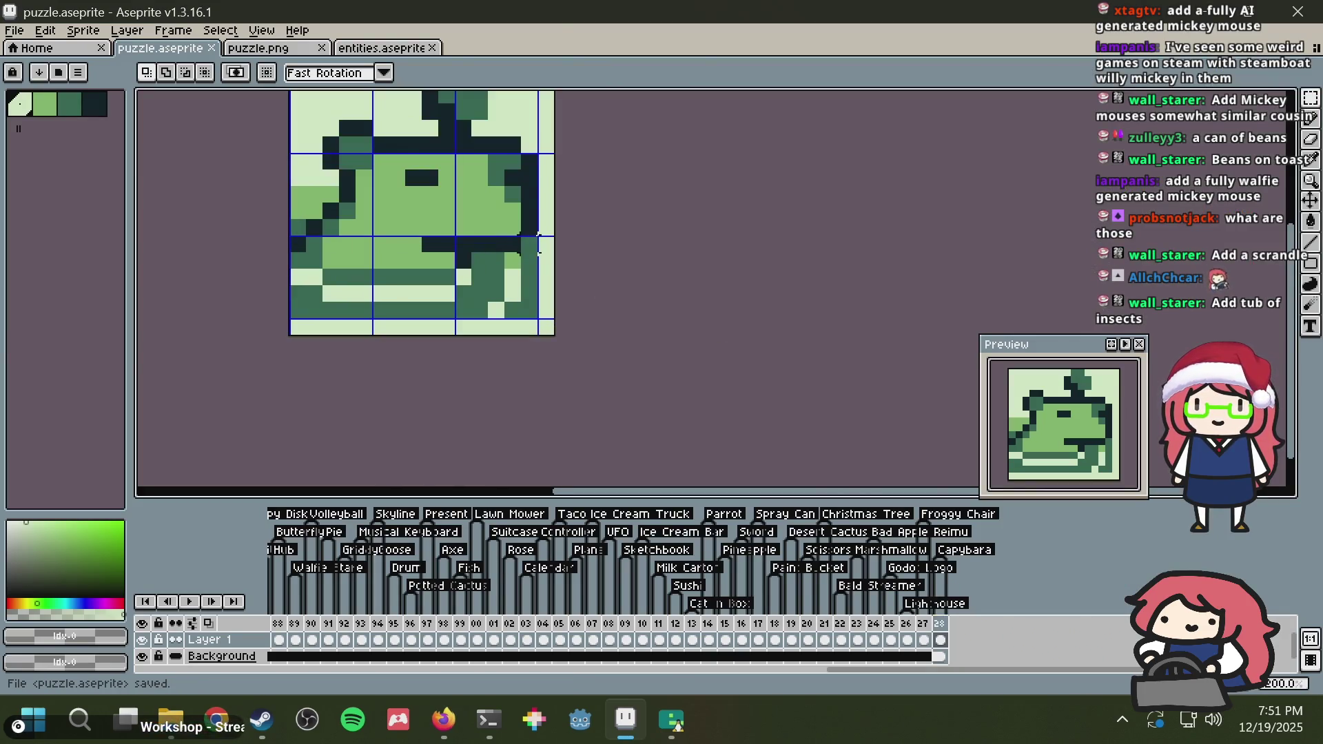
scroll(557, 189, "down", 2)
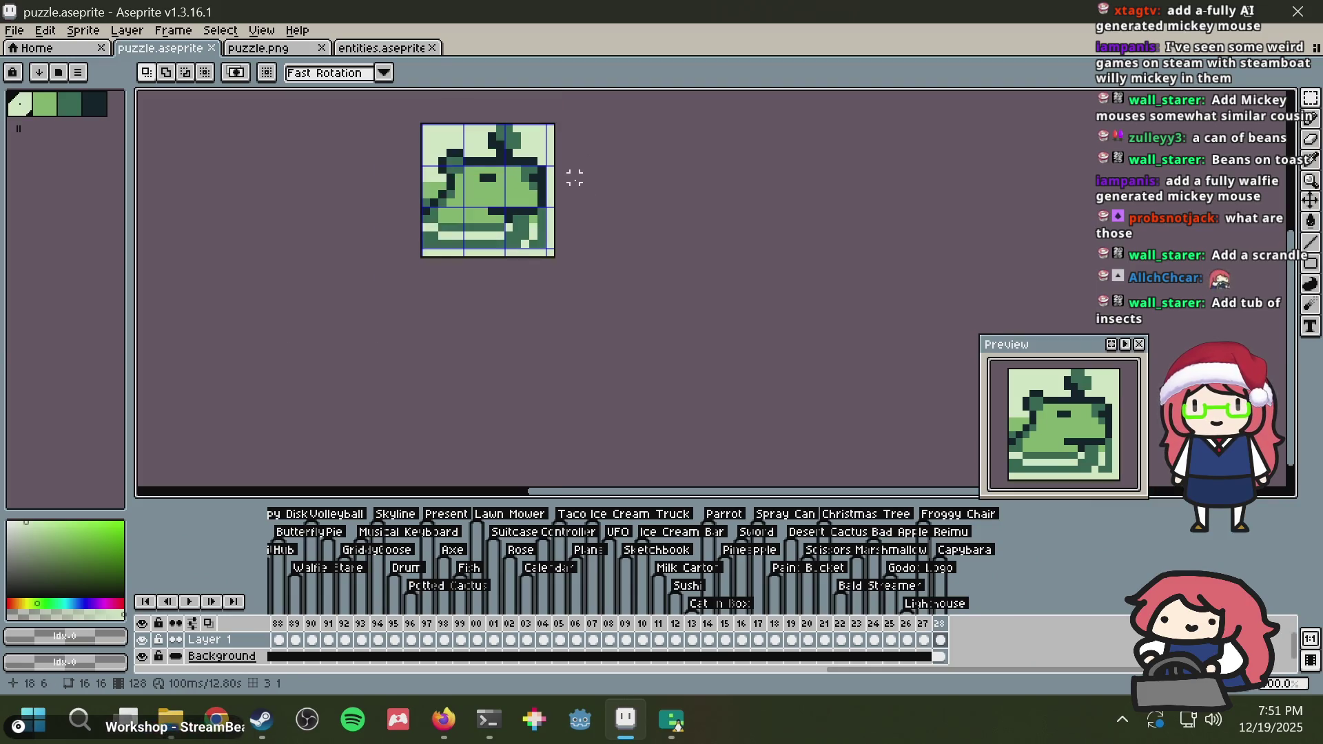
scroll(549, 201, "down", 1)
key("ctrl+s")
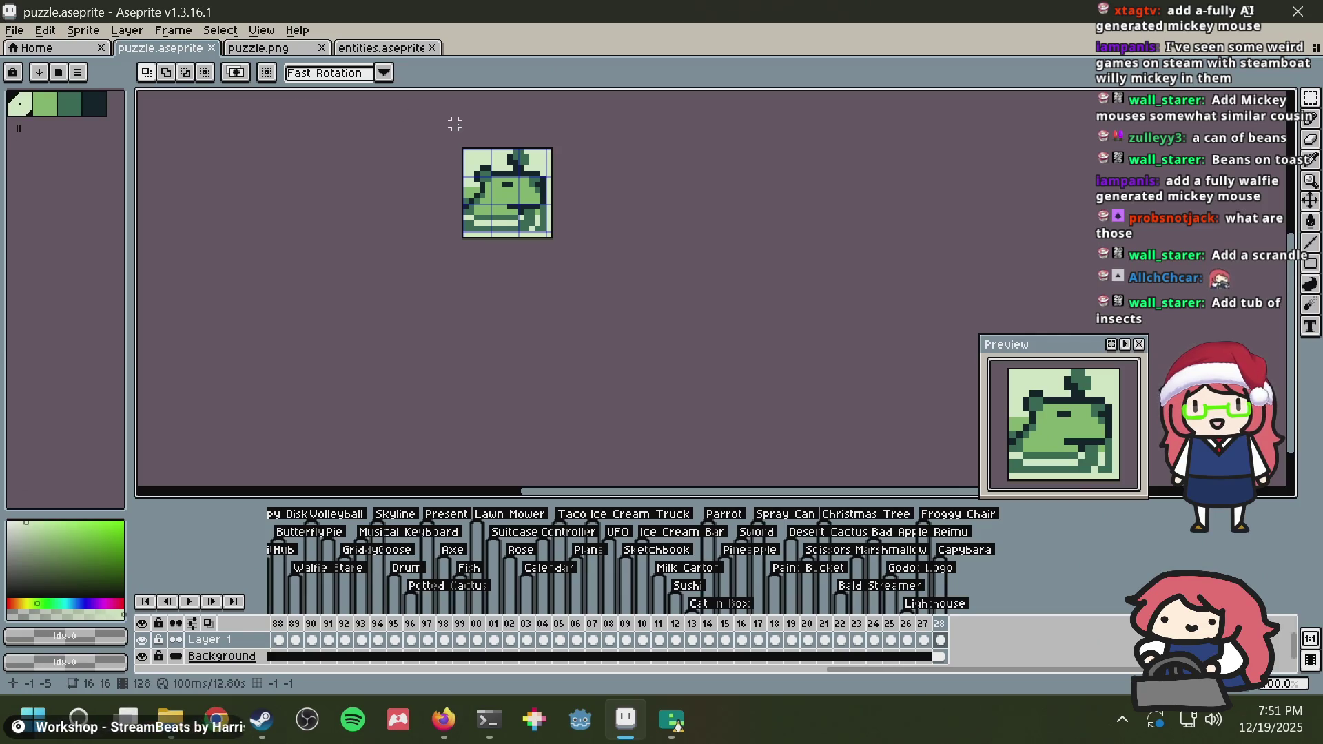
mouse_move(626, 718)
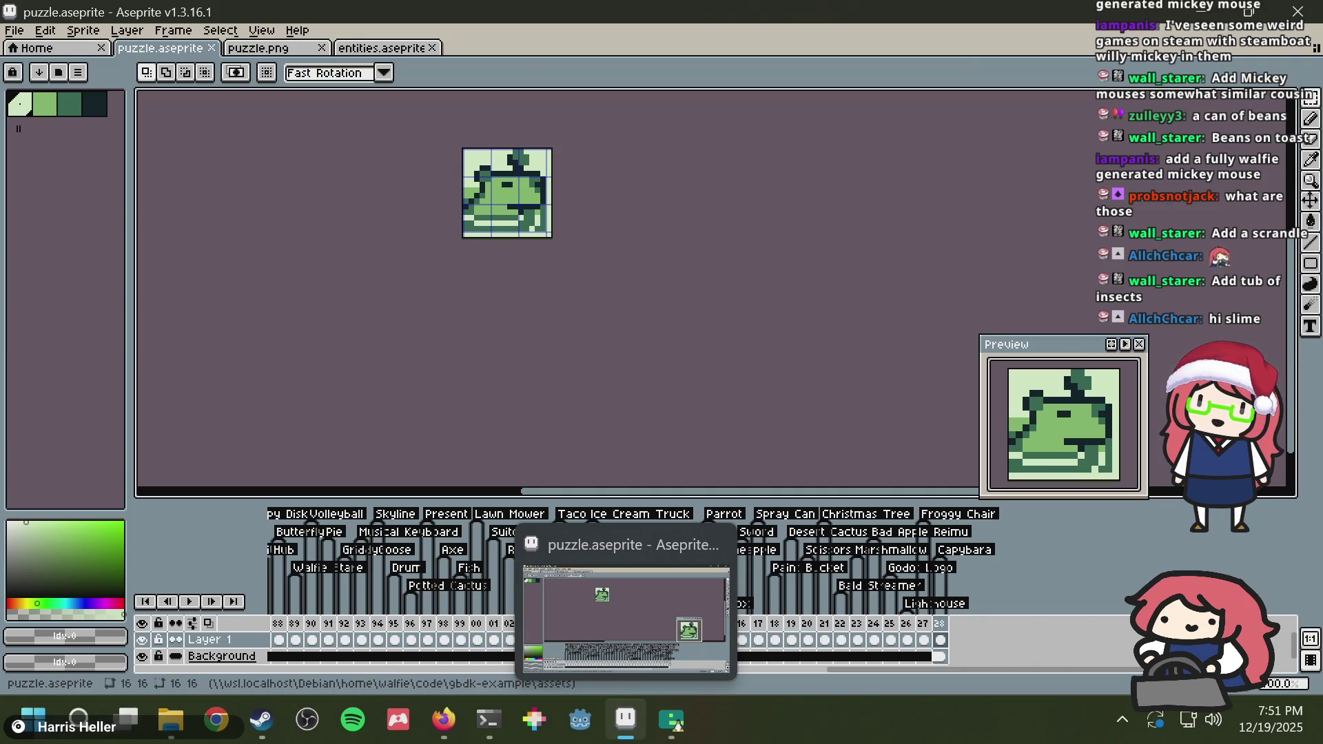
Step: Open the Lucky Cat (White) icon page from Nookipedia's heritage furniture list, then return to Aseprite
left_click(443, 718)
left_click(551, 23)
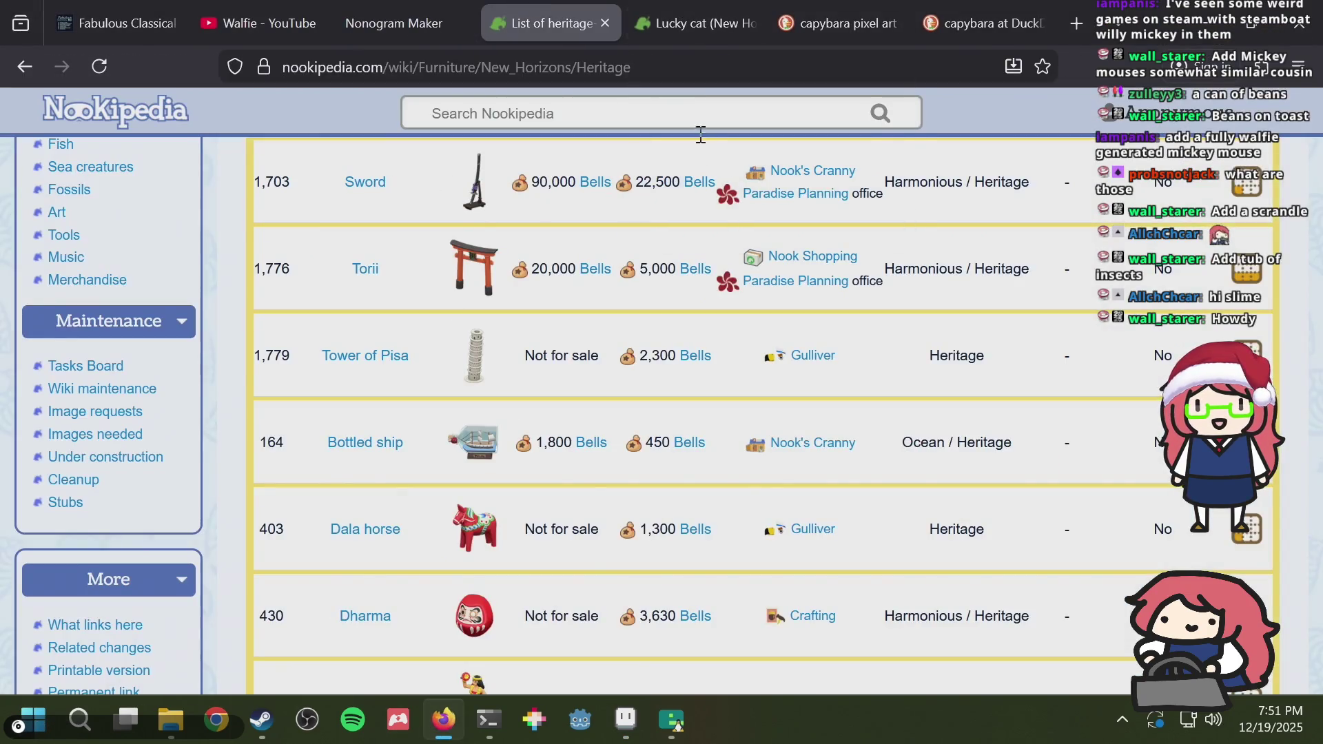
scroll(500, 297, "up", 8)
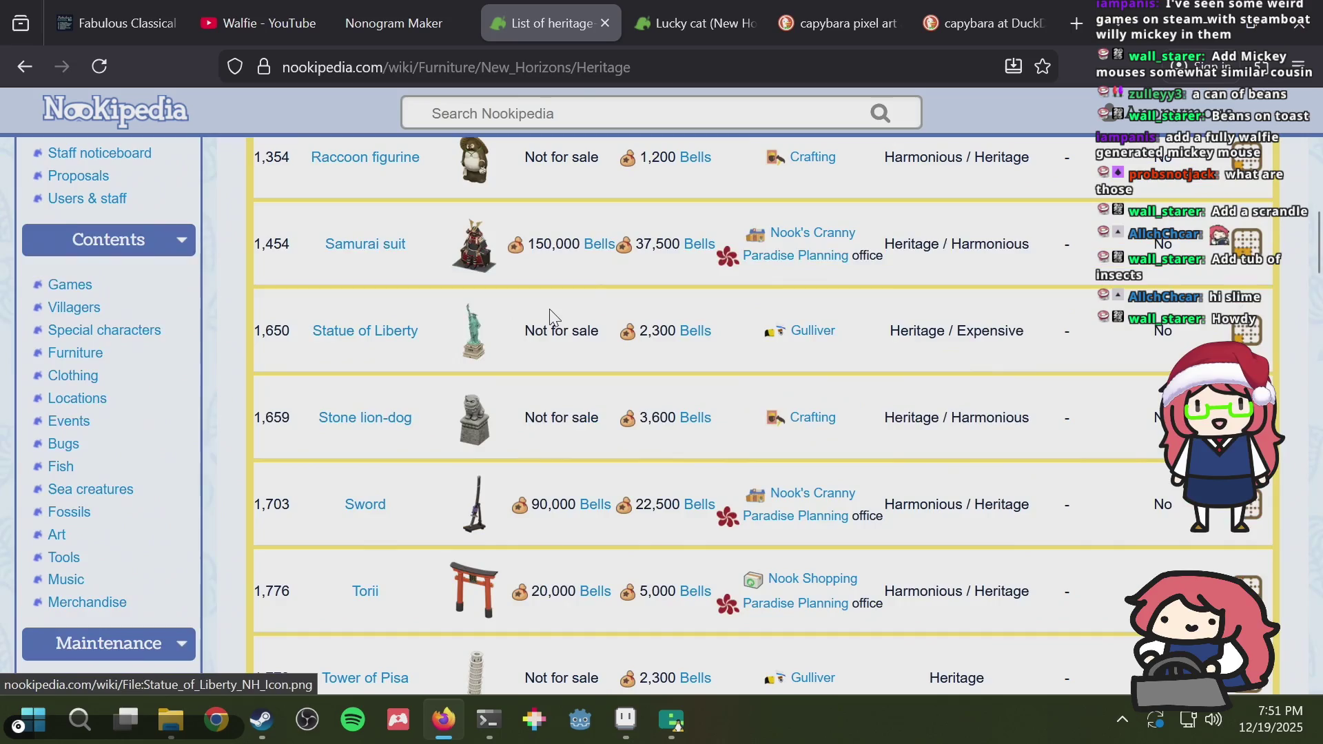
scroll(468, 410, "up", 2)
scroll(476, 421, "down", 10)
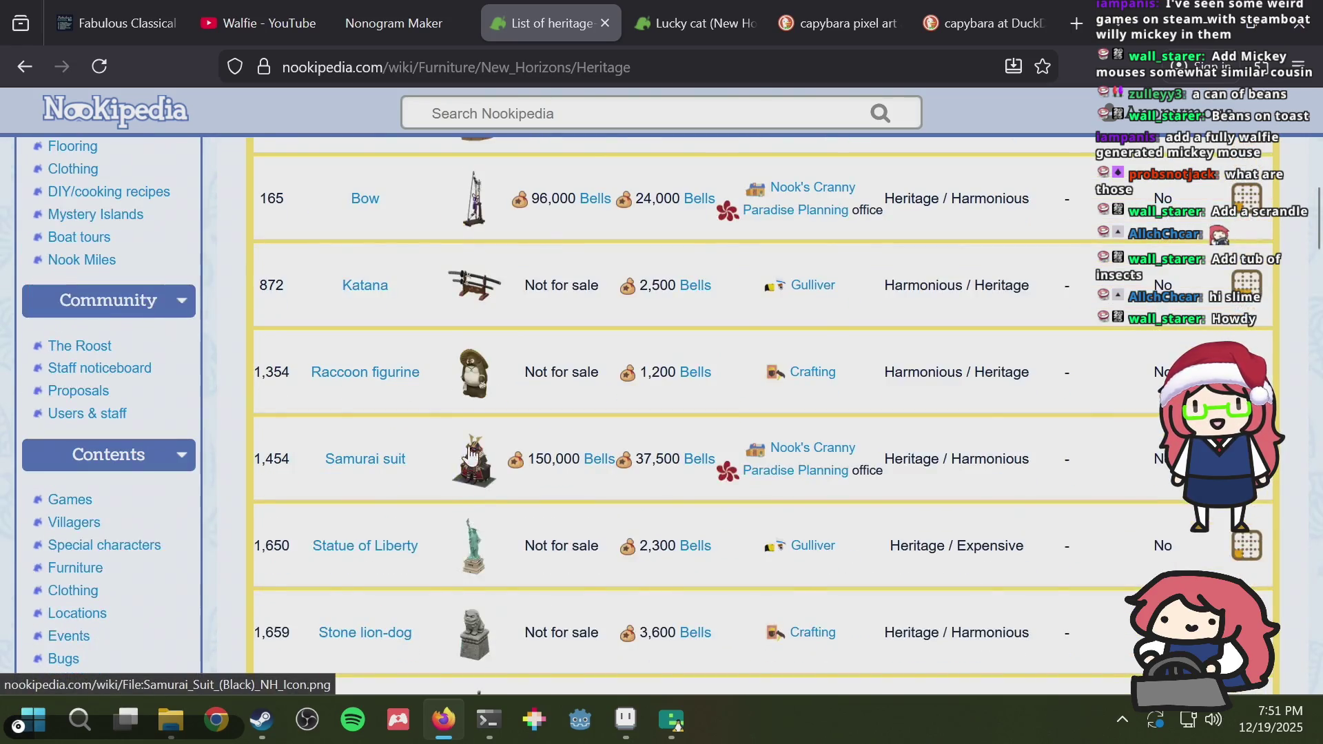
scroll(475, 274, "up", 2)
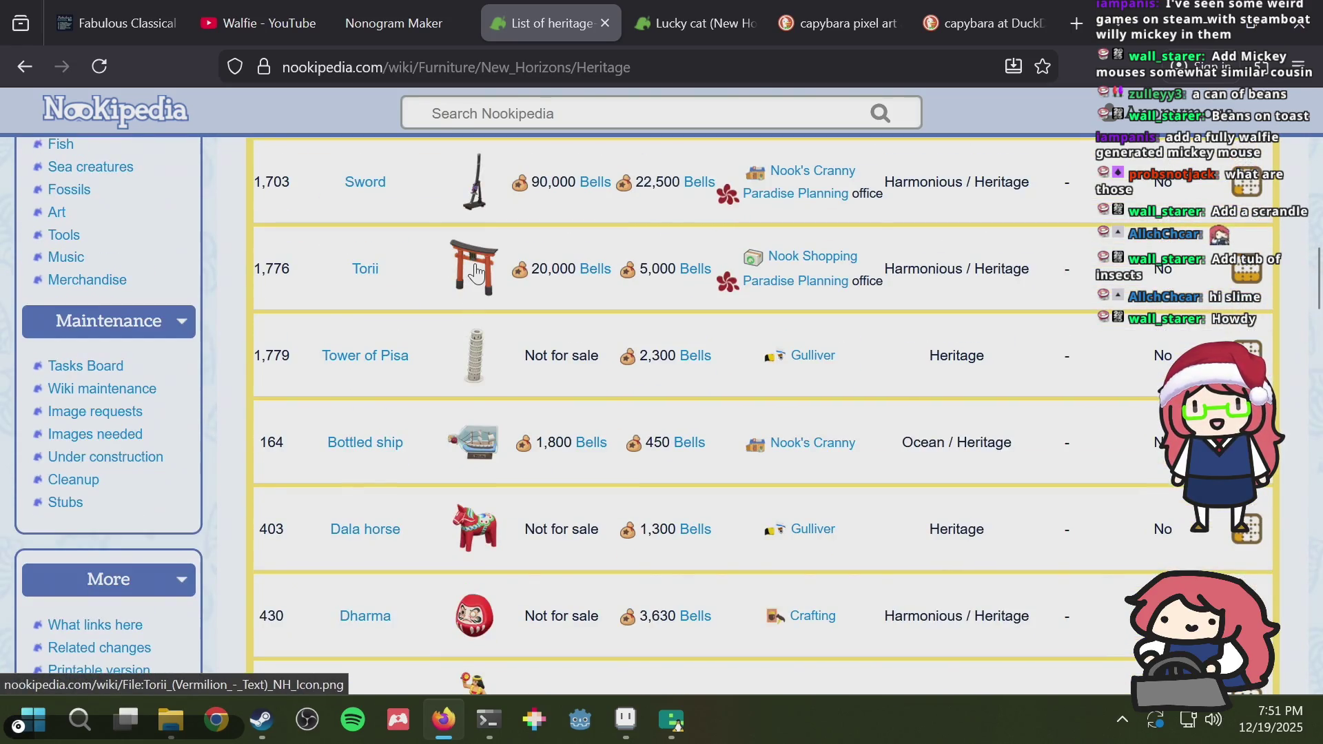
scroll(475, 274, "down", 14)
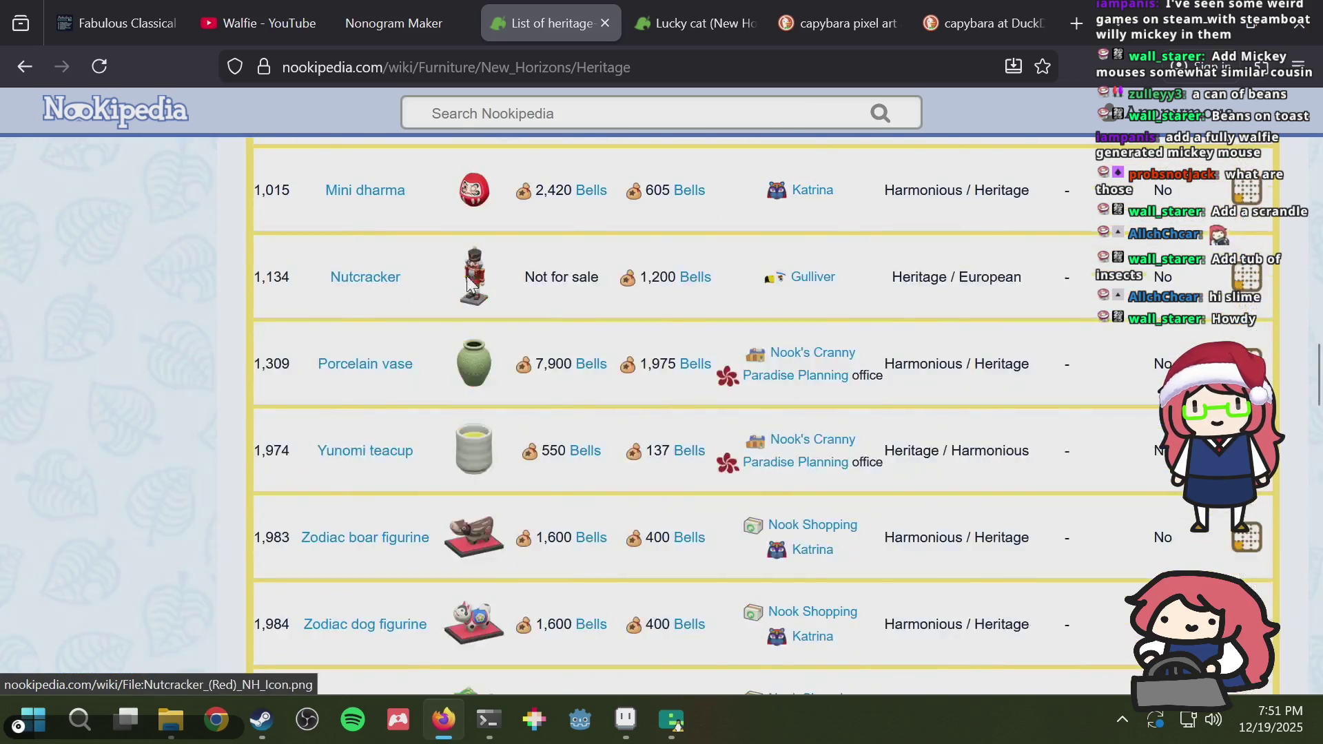
scroll(466, 286, "up", 12)
scroll(466, 286, "down", 10)
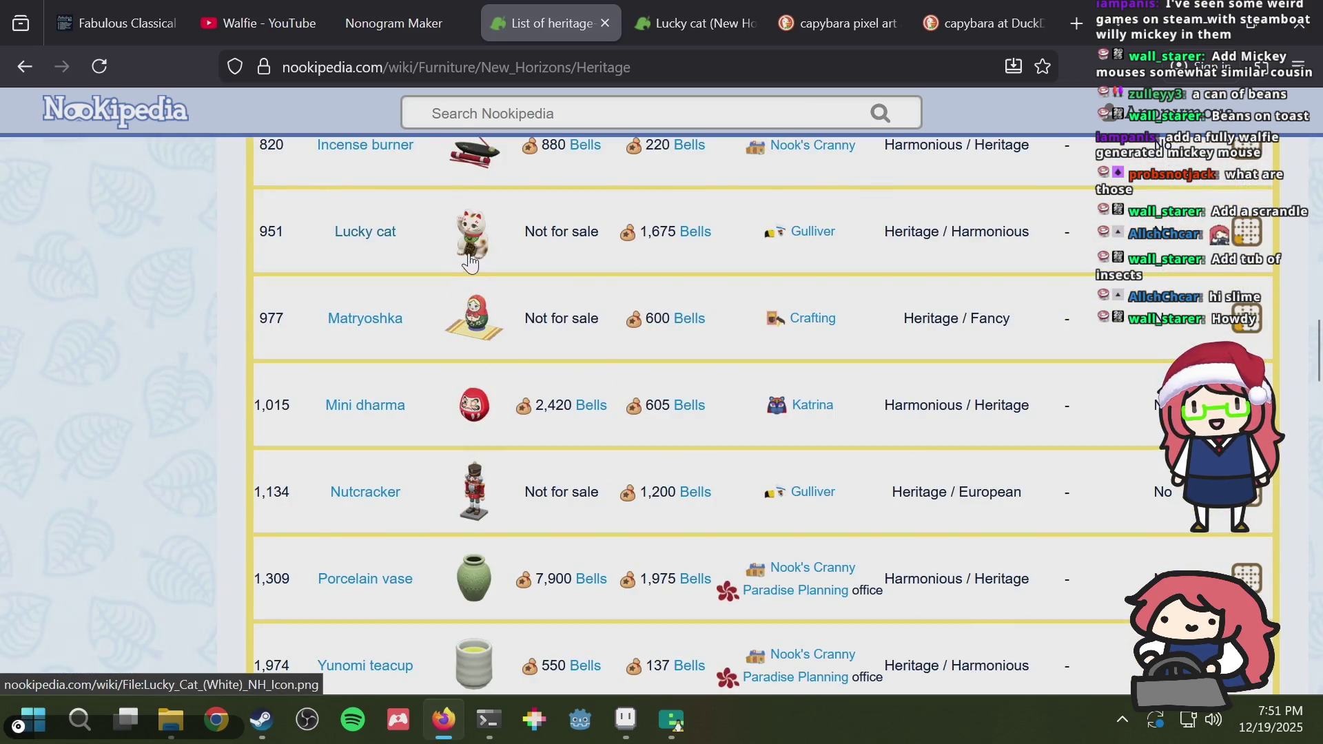
middle_click(482, 235)
left_click(558, 27)
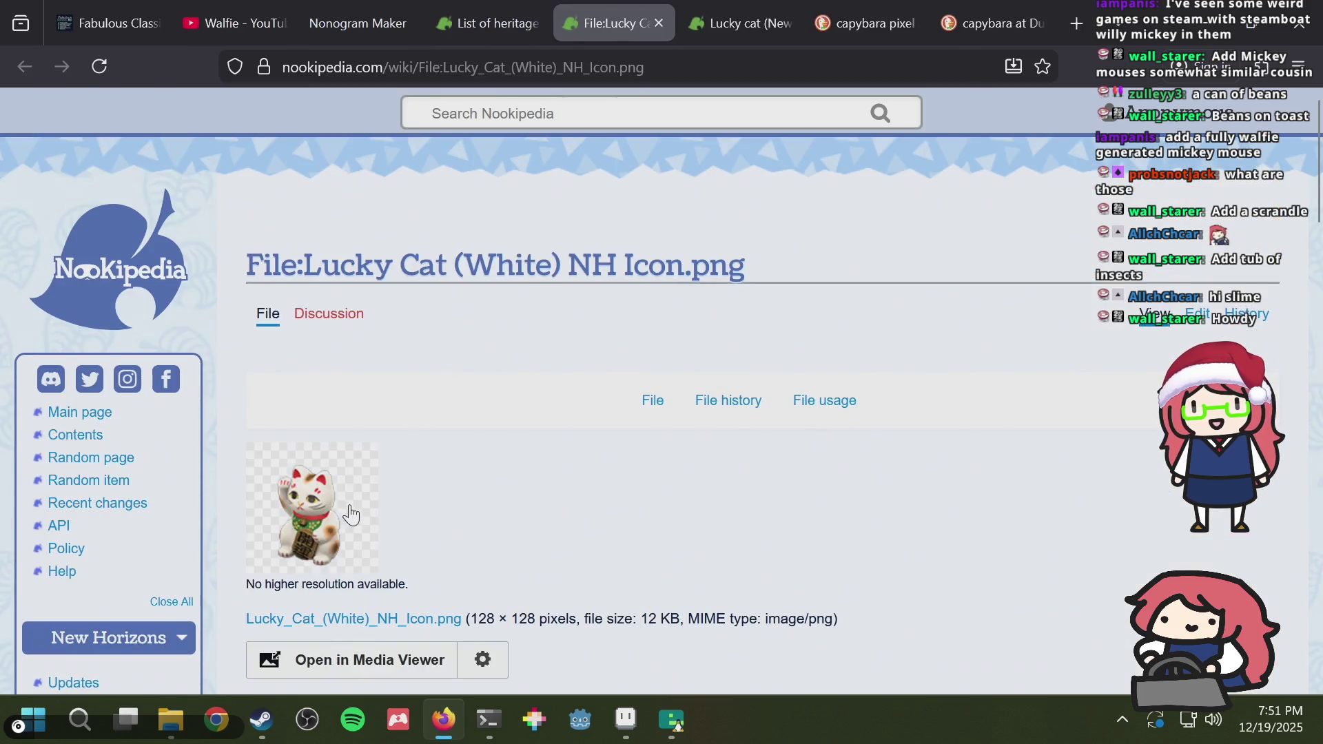
key("alt+Tab")
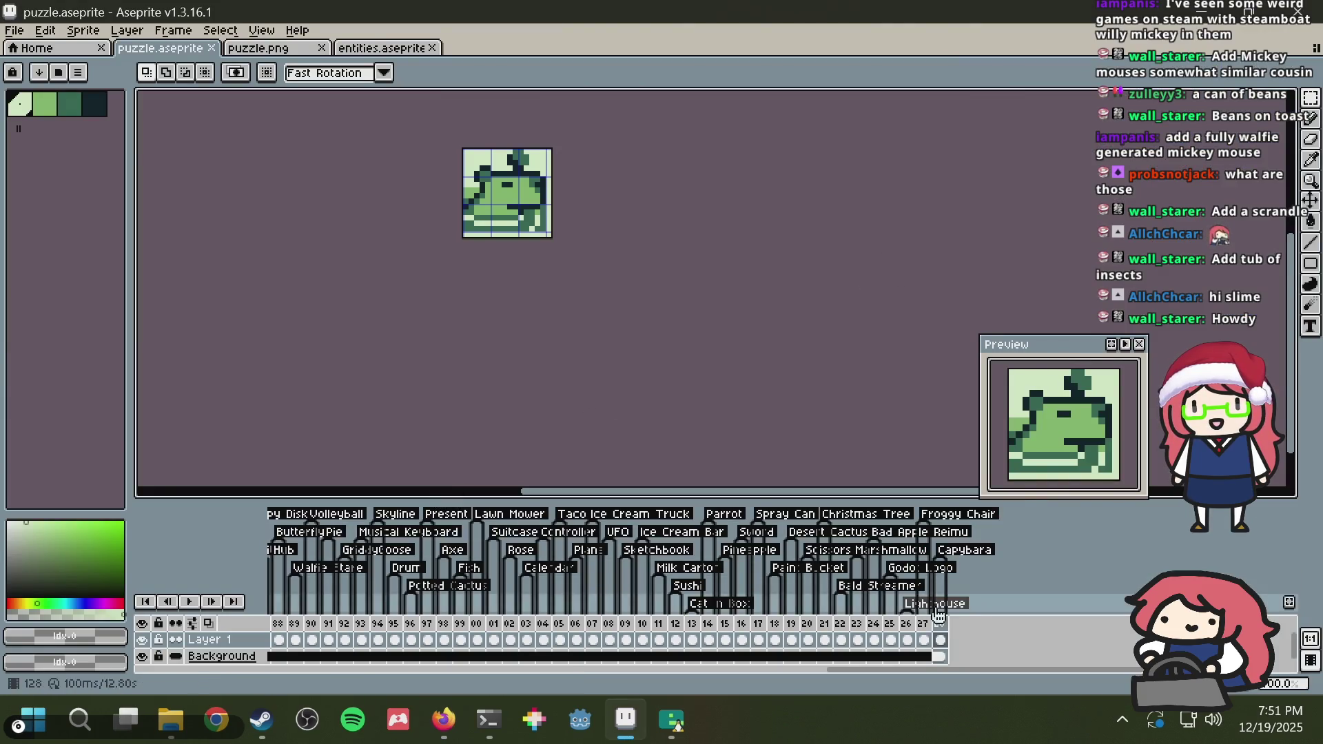
Step: Append a new frame, clear the copied frog from it, and save the sprite sheet
right_click(940, 623)
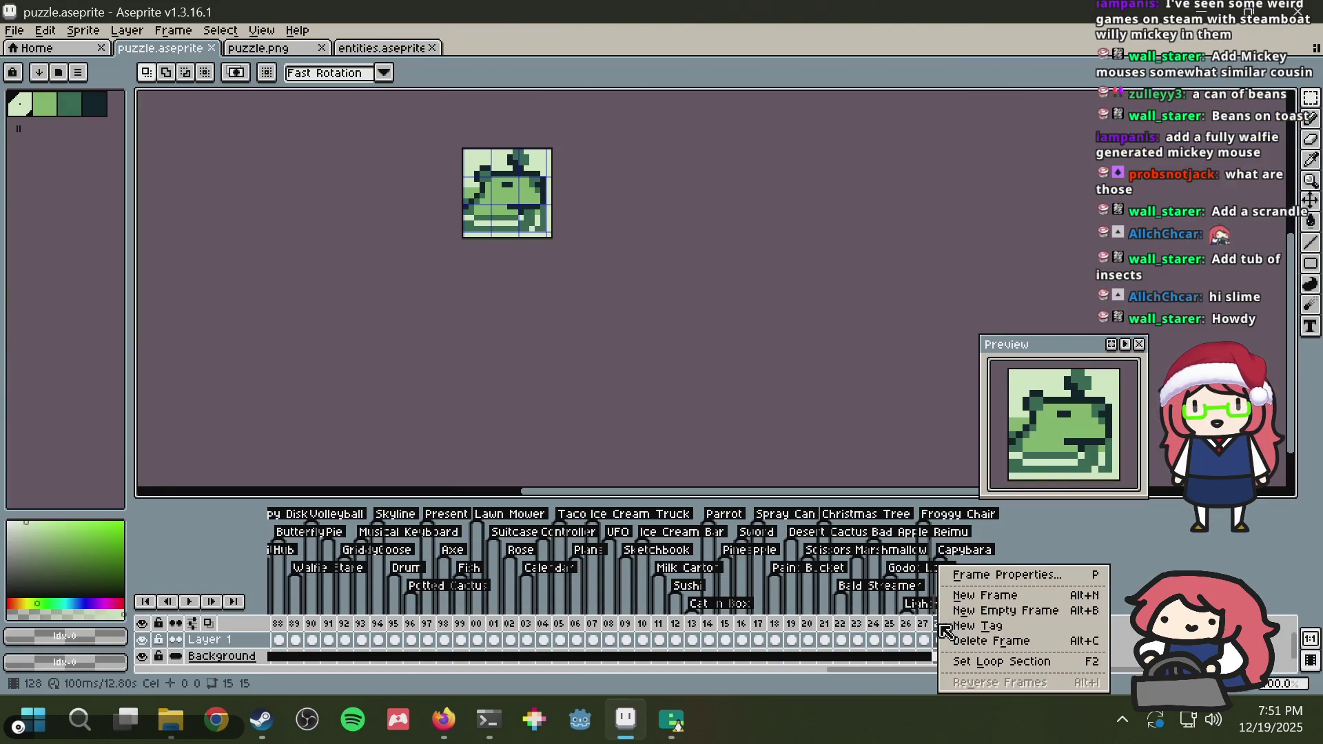
left_click(990, 598)
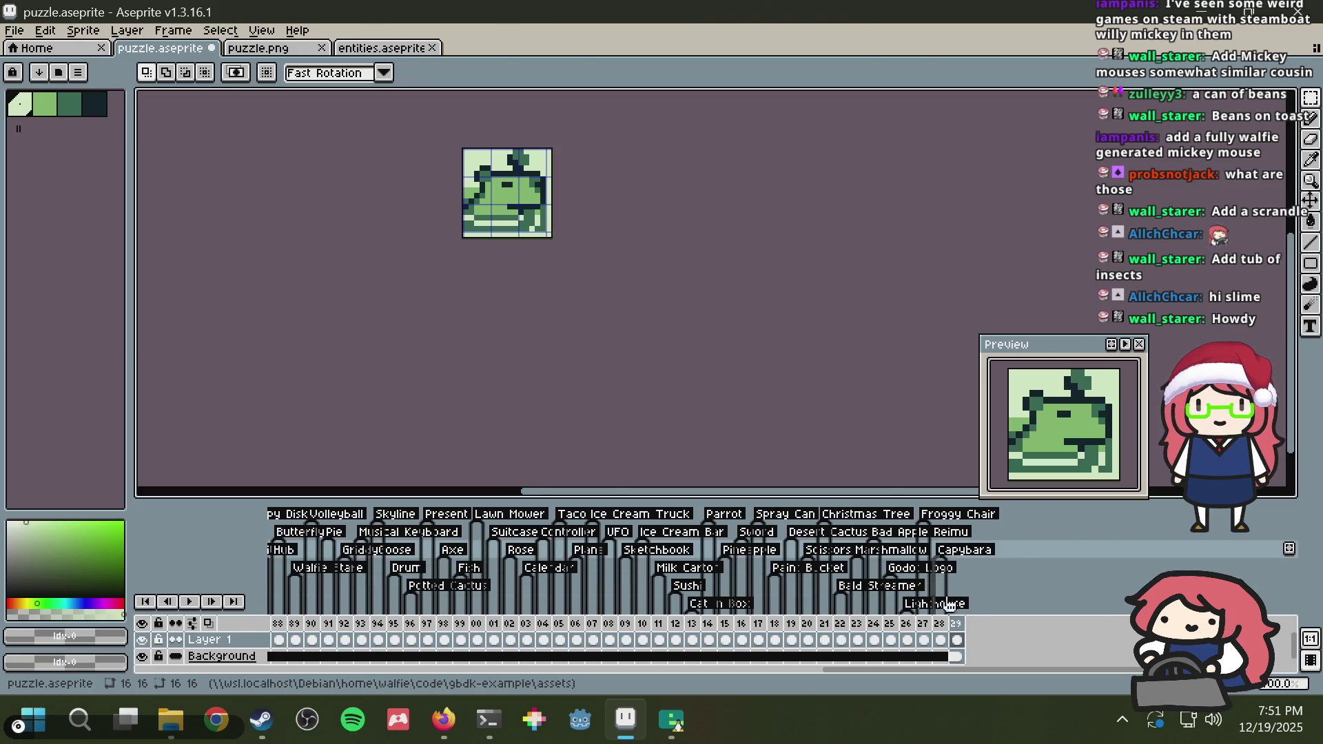
left_click(957, 640)
key("Delete")
key("ctrl+s")
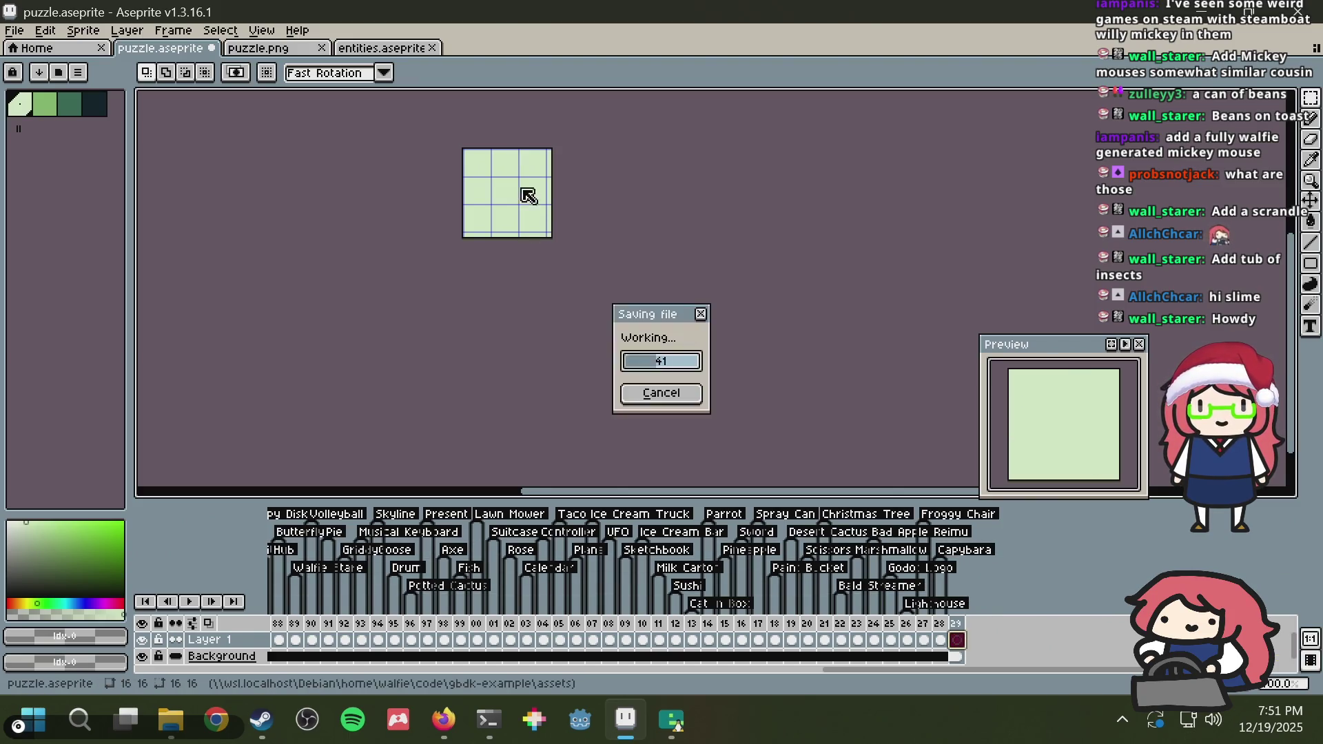
Step: Select the Pencil with the darkest palette colour, centre the blank frame, and check the lucky cat reference
scroll(511, 192, "up", 3)
key("b")
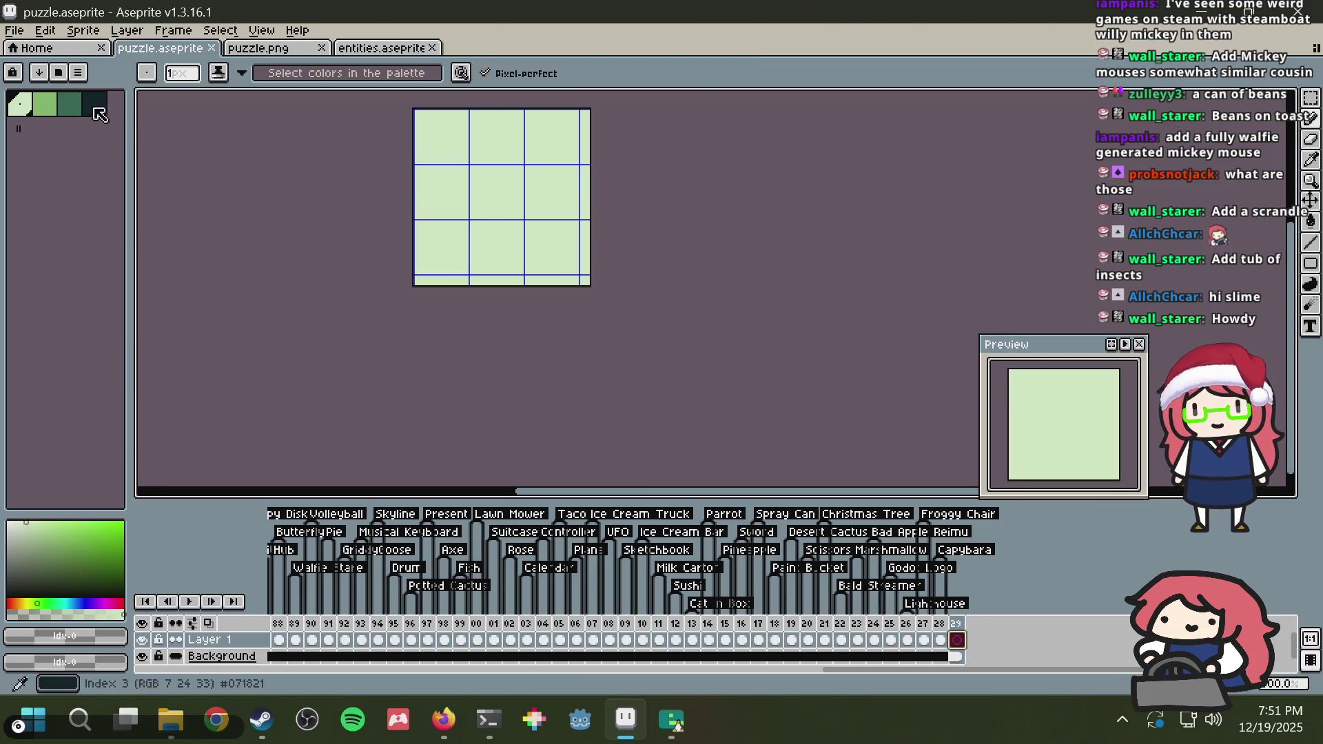
left_click(100, 115)
scroll(611, 227, "up", 3)
mouse_move(611, 227)
left_mouse_down()
mouse_move(703, 378)
mouse_move(693, 283)
left_mouse_up()
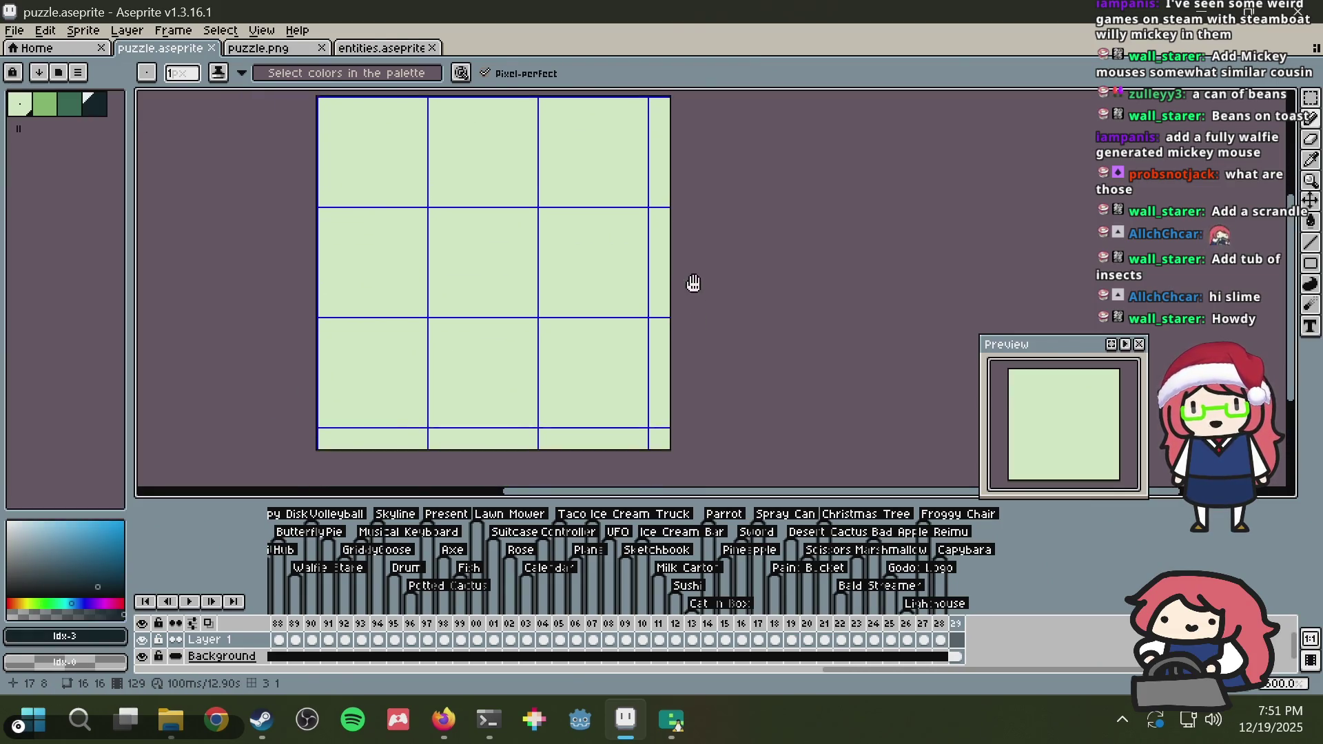
key("alt+Tab")
key("alt+Tab")
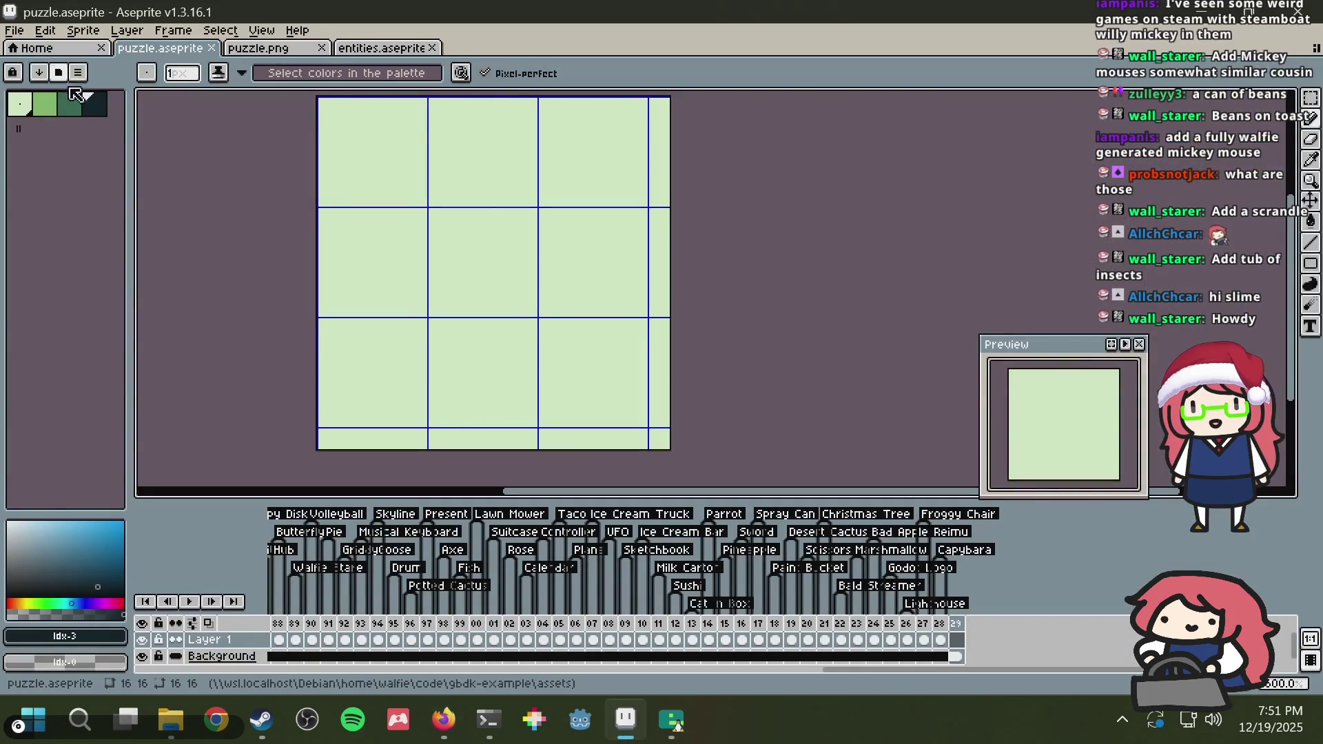
key("alt+Tab")
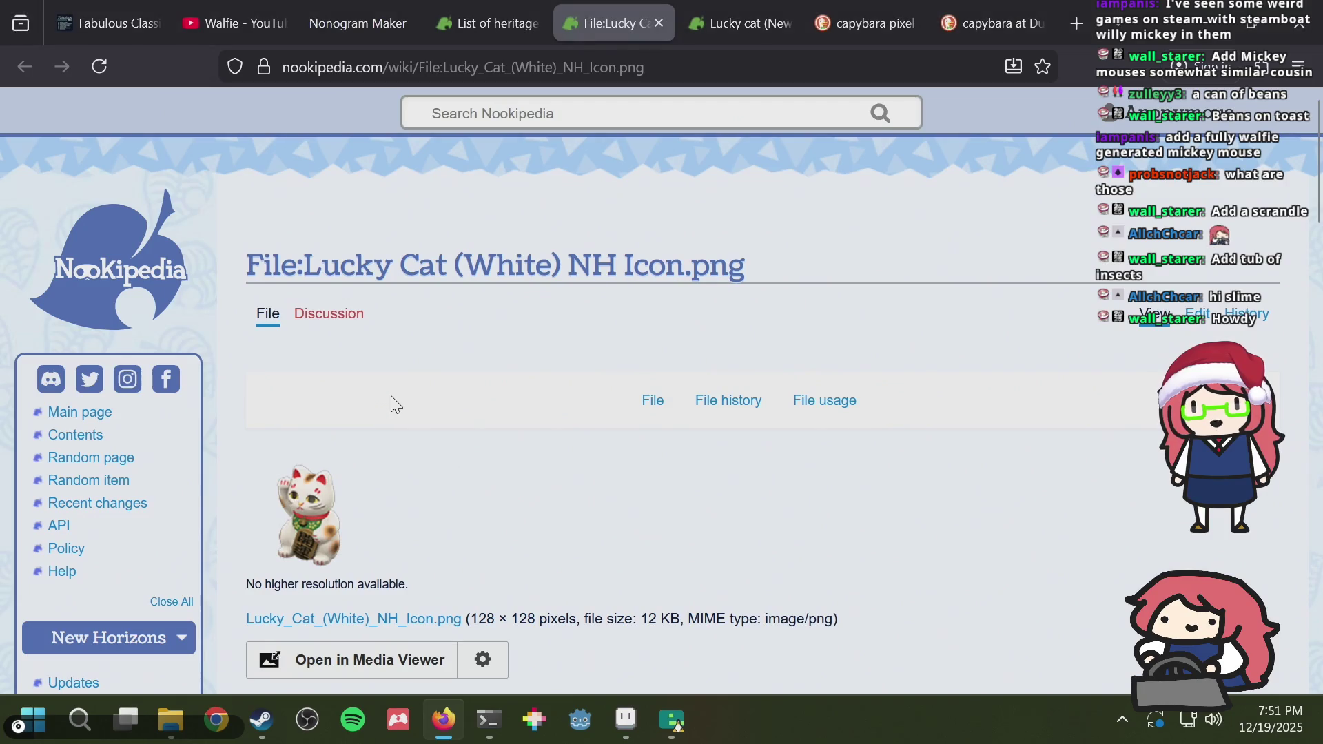
key("alt+Tab")
key("alt+Tab")
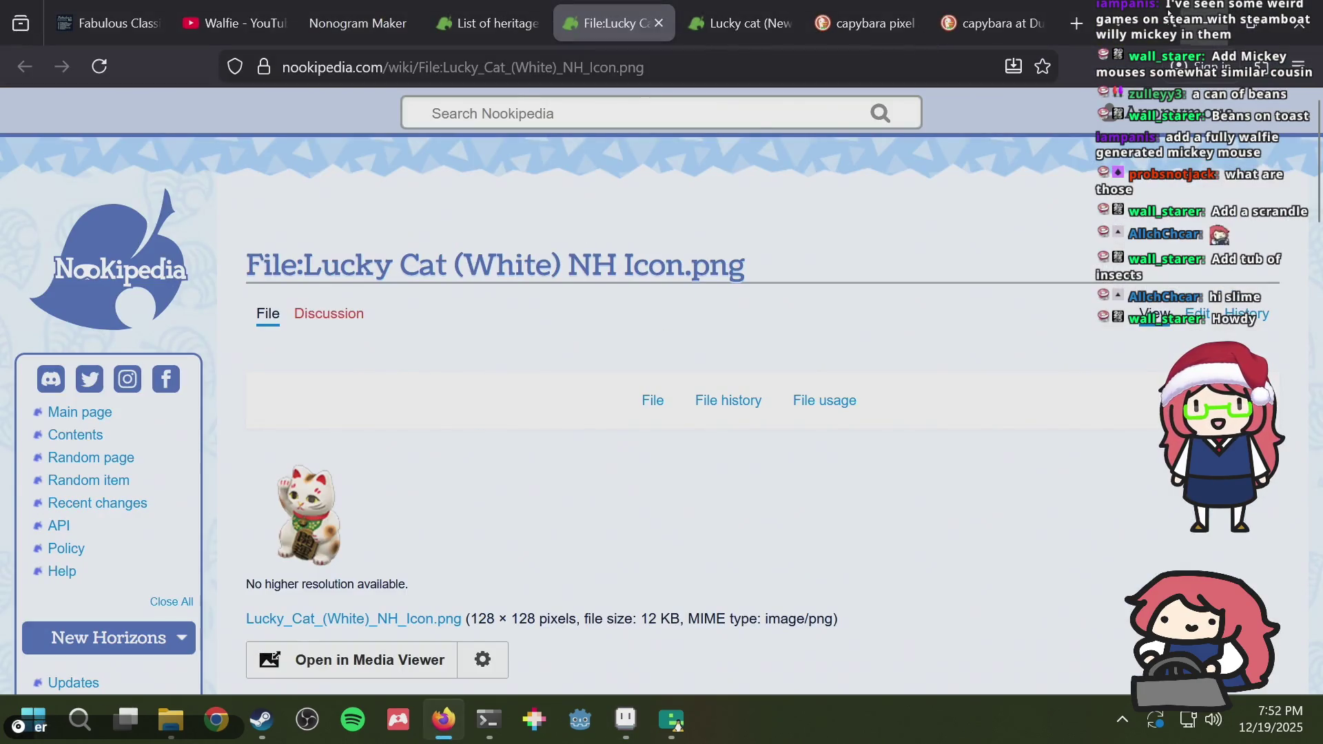
Step: Search DuckDuckGo for 'mario's picross lucky cat' and show image results
key("ctrl+t")
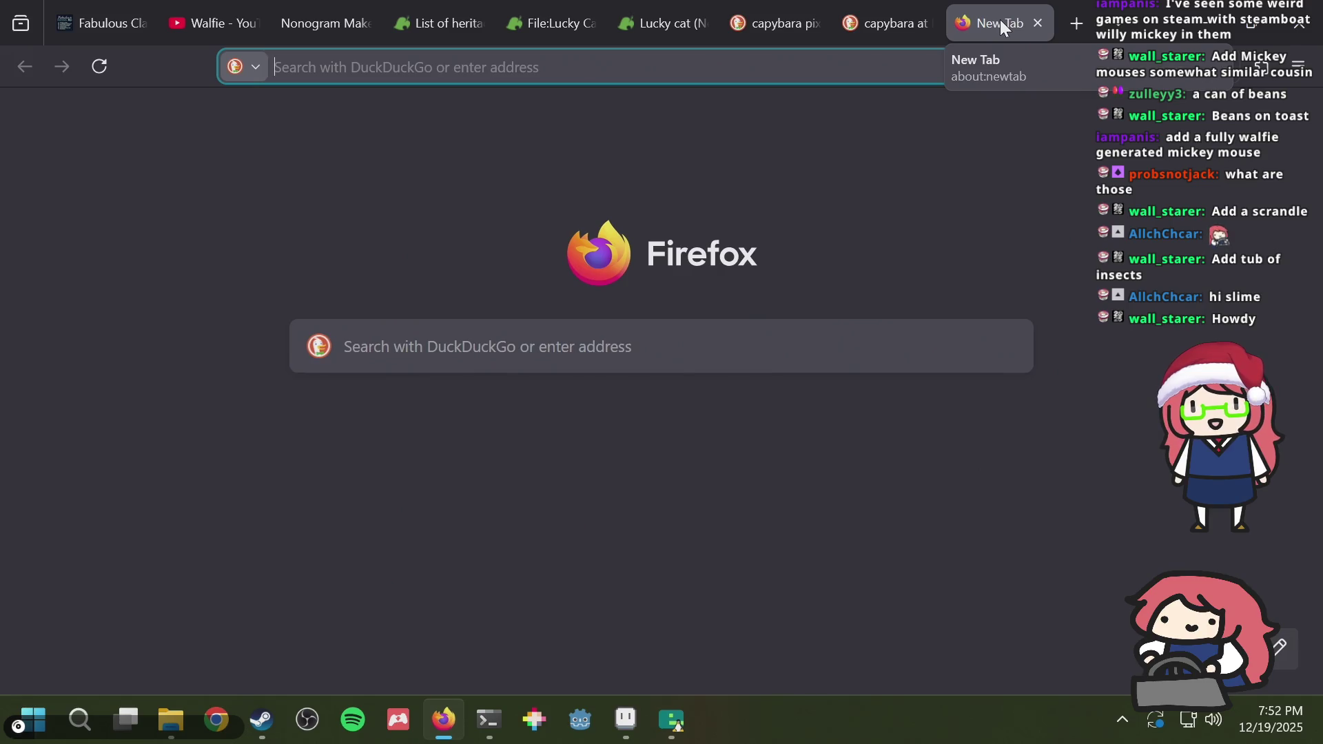
type("mario's picross lucky ")
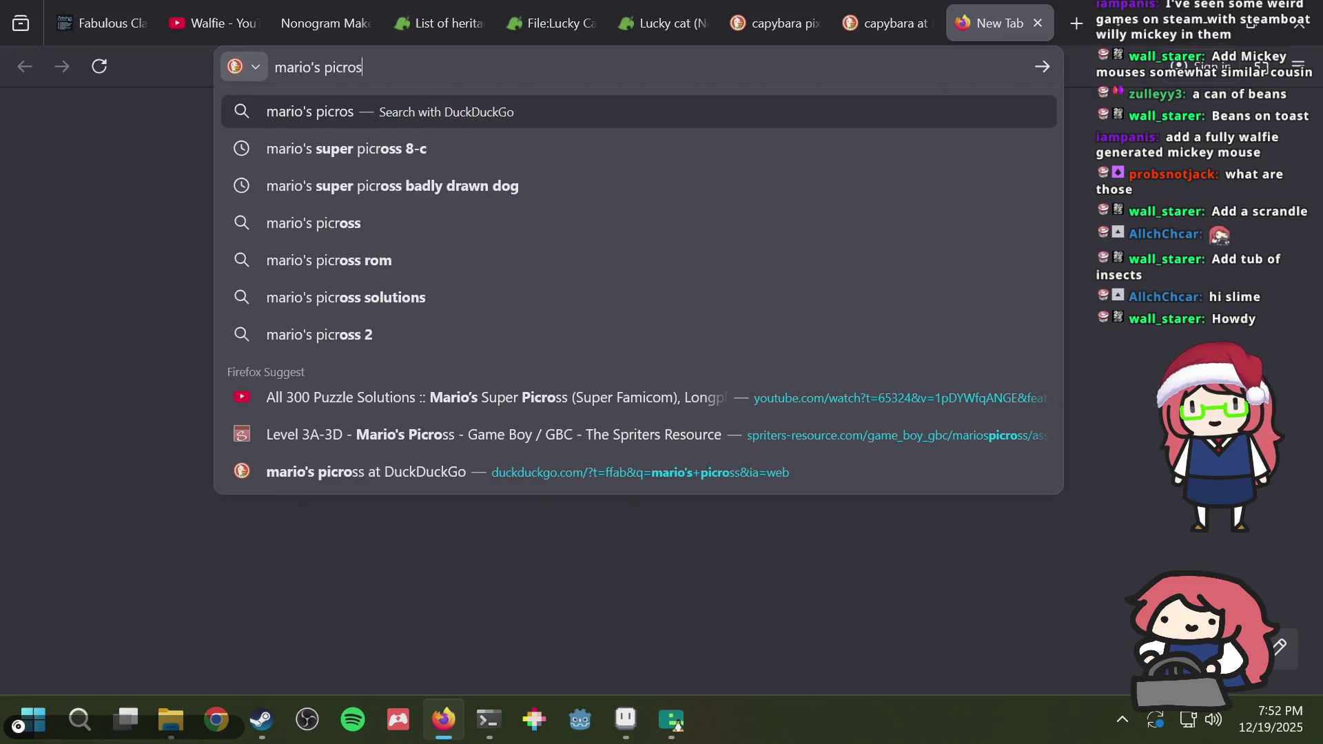
type("cat")
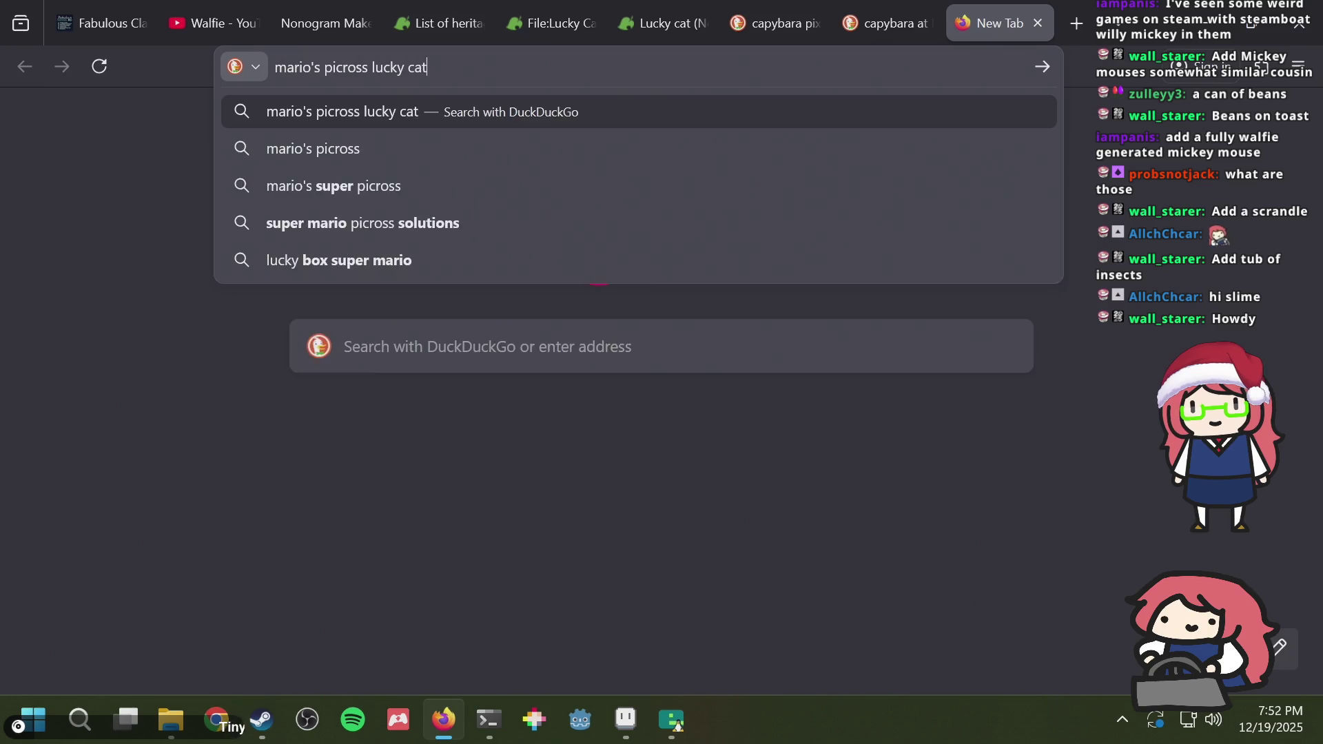
key("Return")
left_click(144, 201)
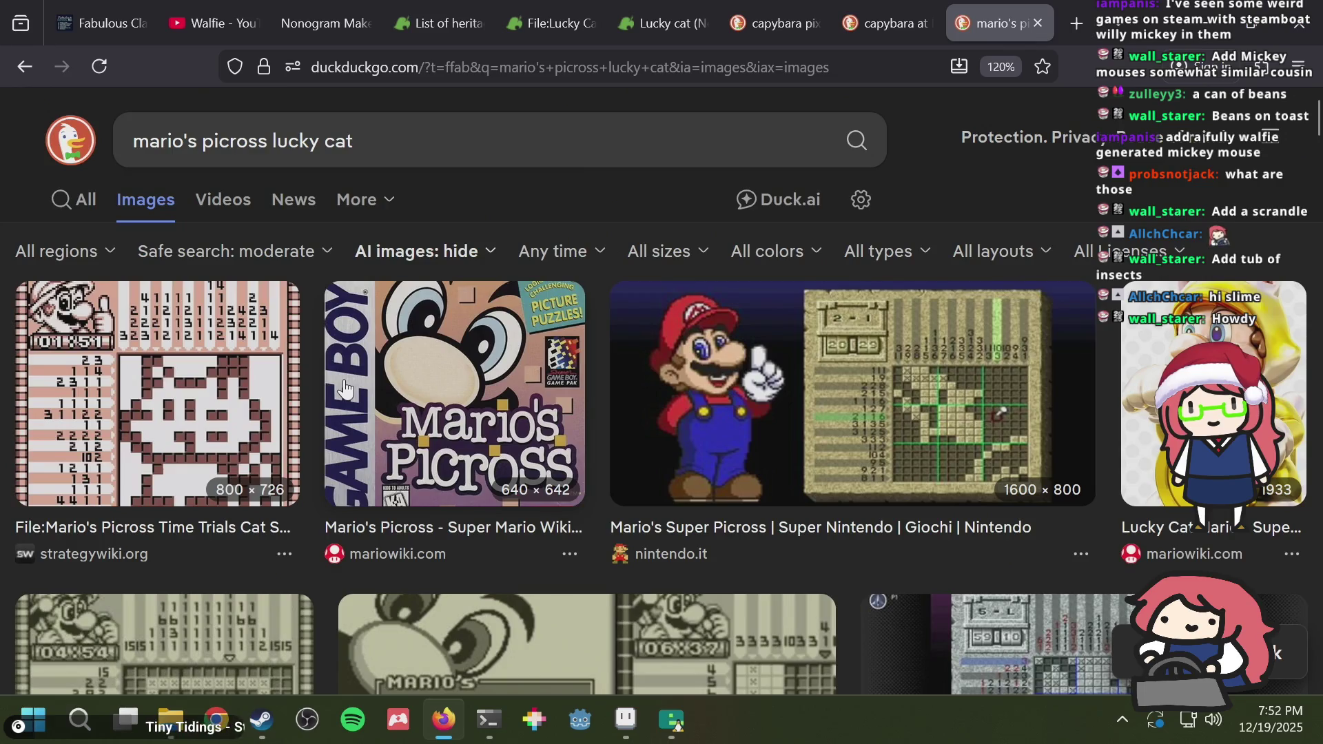
Step: Scroll through the image results, then go back to the Nookipedia Lucky cat tab
scroll(344, 389, "down", 3)
scroll(671, 347, "down", 8)
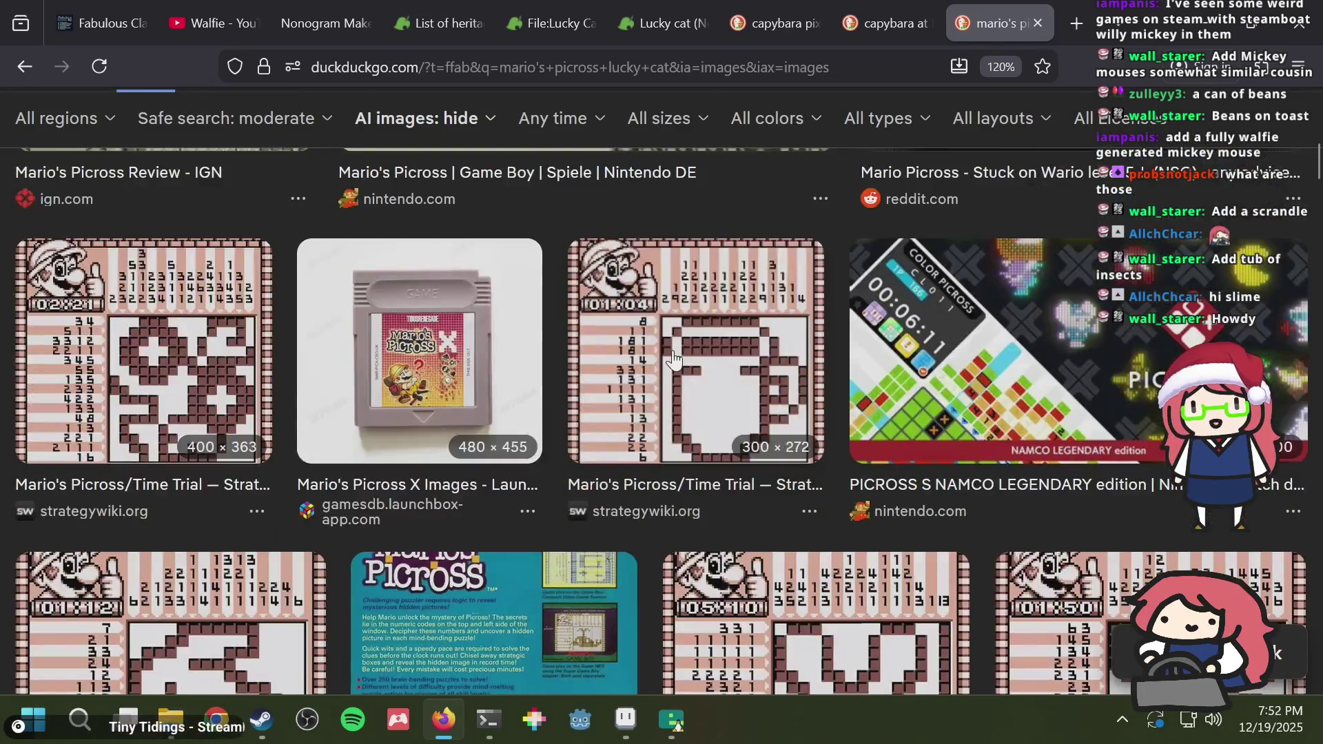
scroll(674, 359, "down", 5)
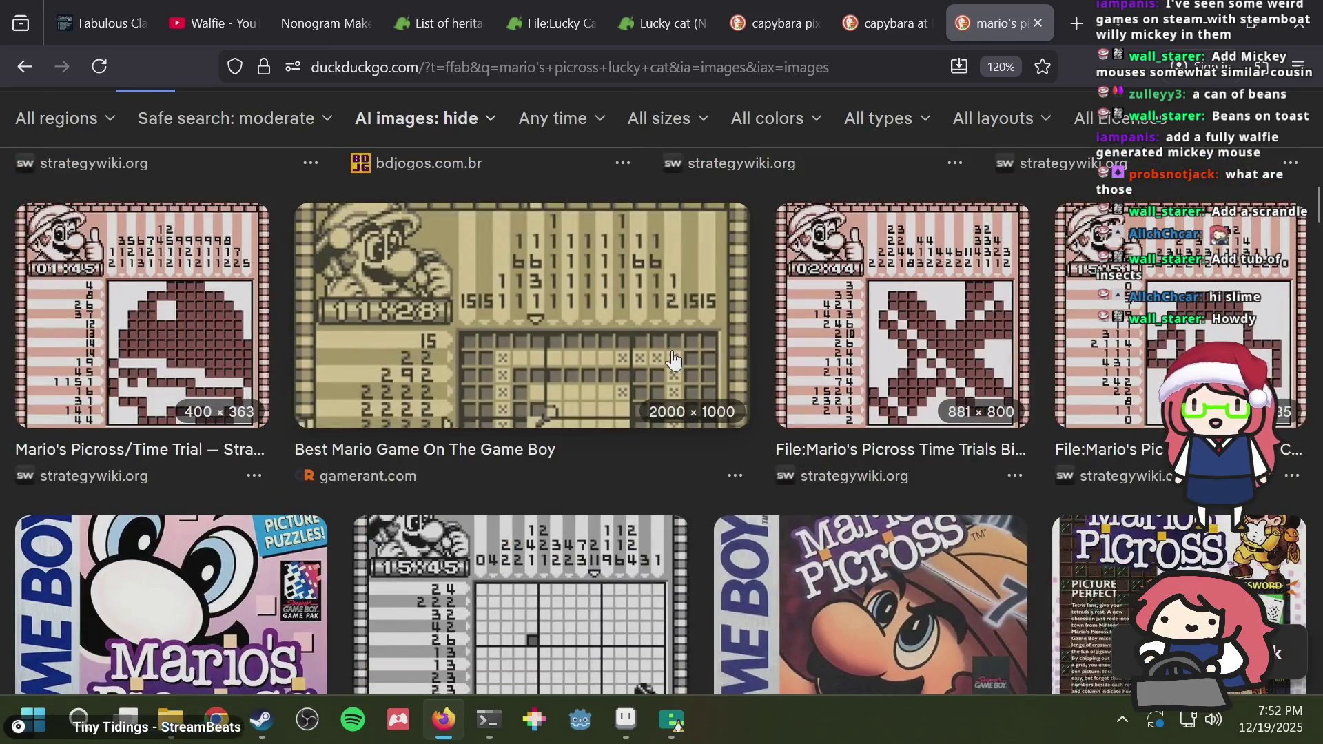
scroll(674, 360, "down", 9)
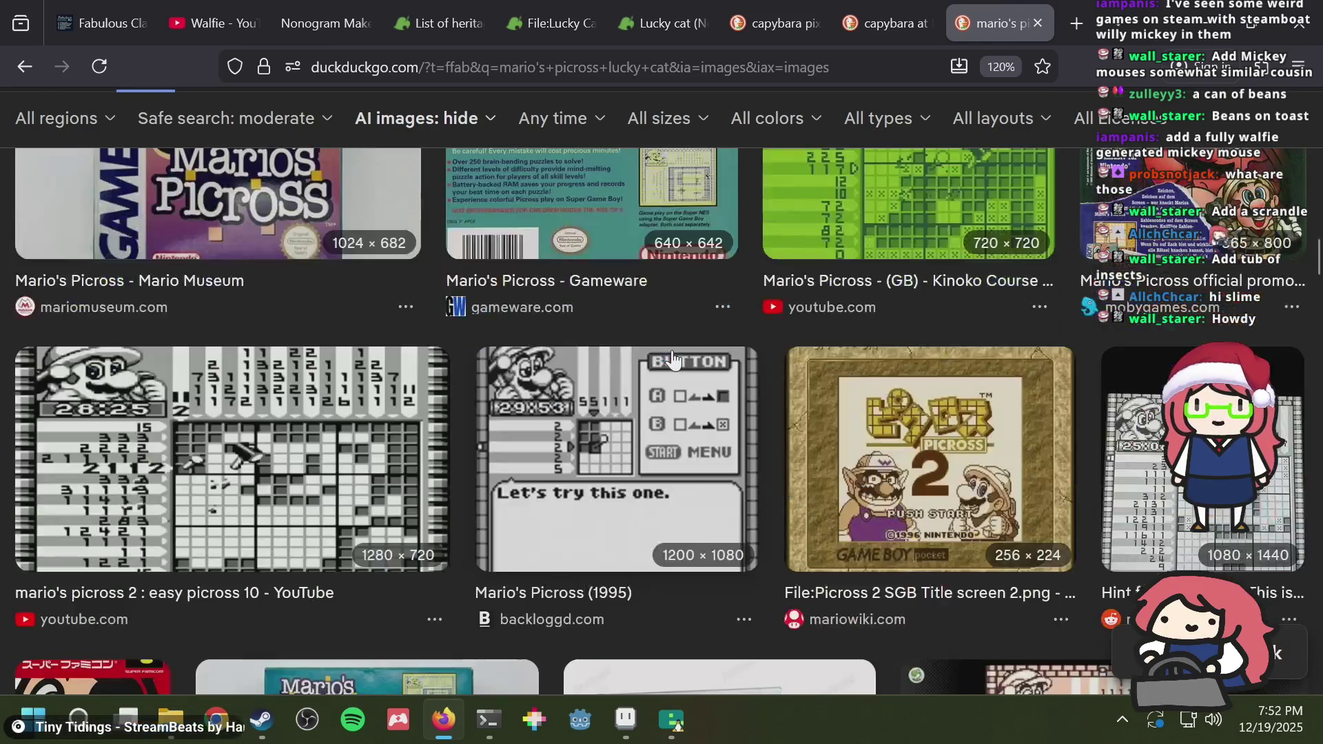
scroll(673, 356, "down", 5)
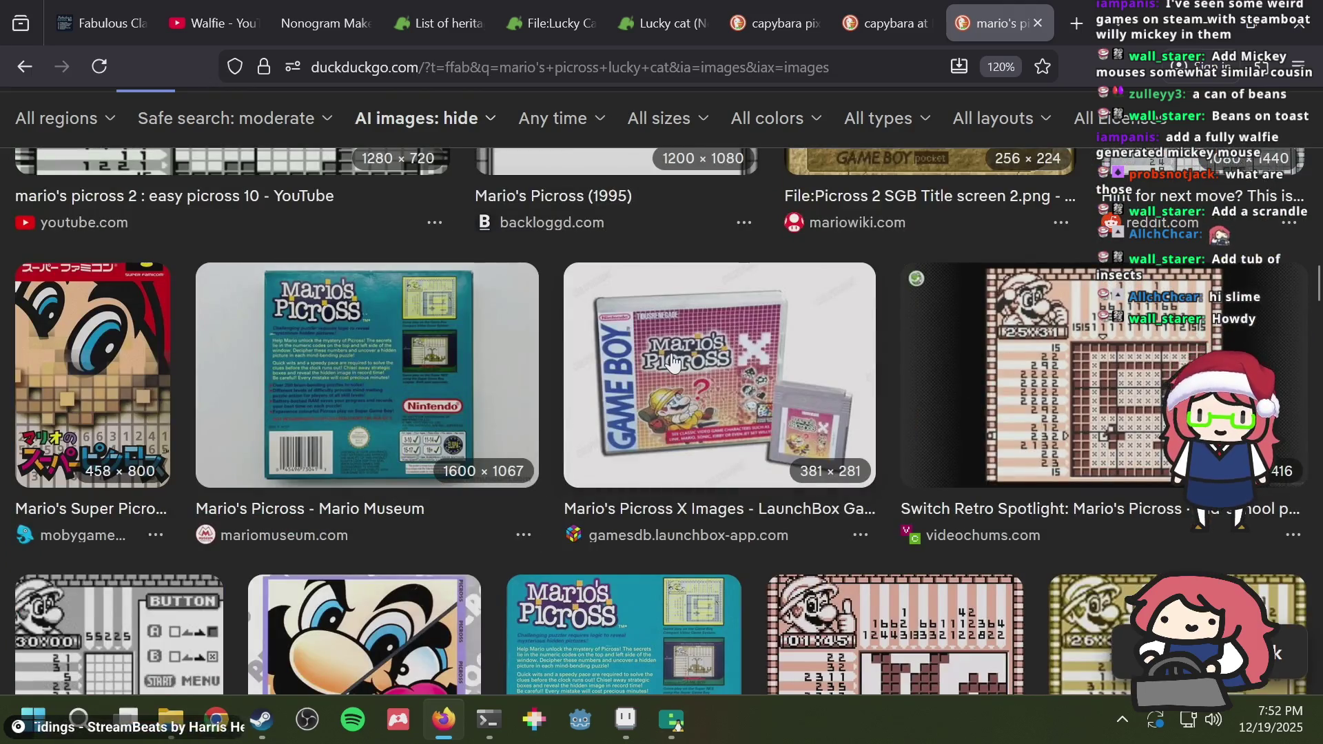
scroll(672, 352, "down", 5)
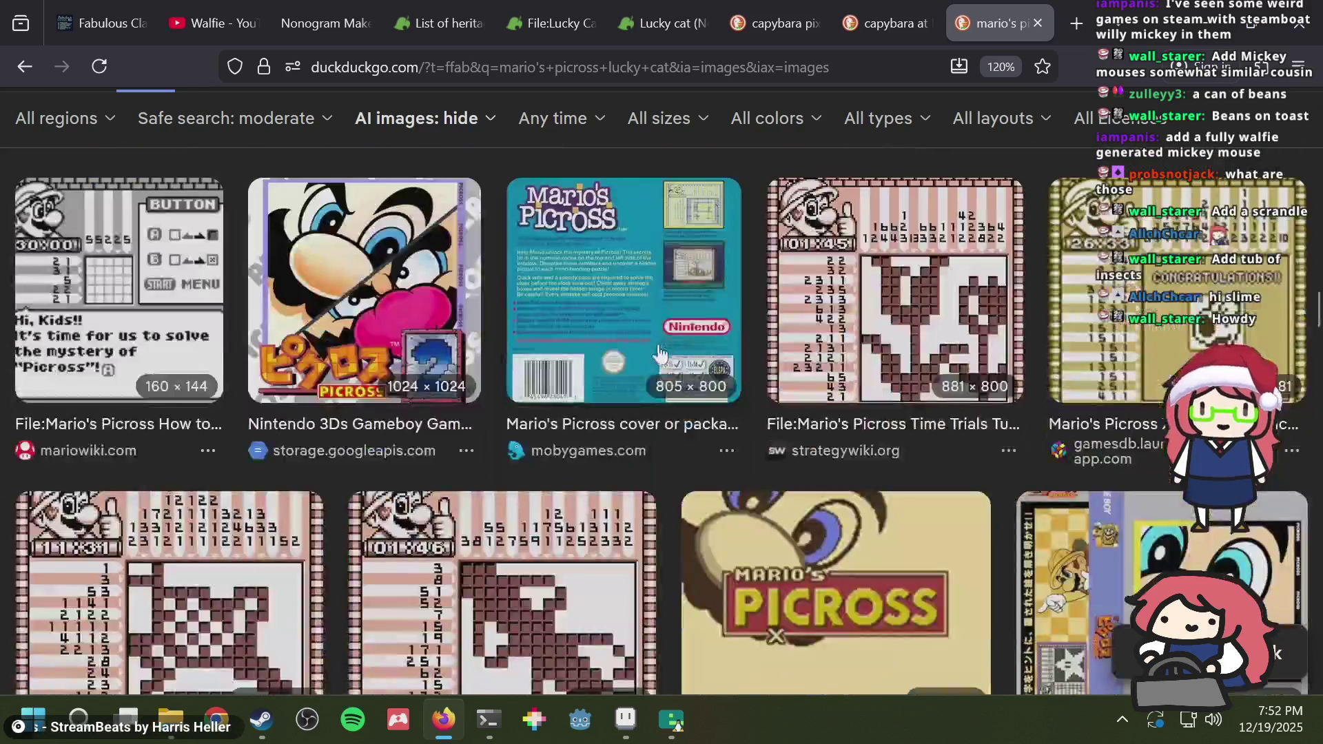
scroll(605, 308, "down", 3)
key("ctrl+shift+Tab")
key("ctrl+shift+Tab")
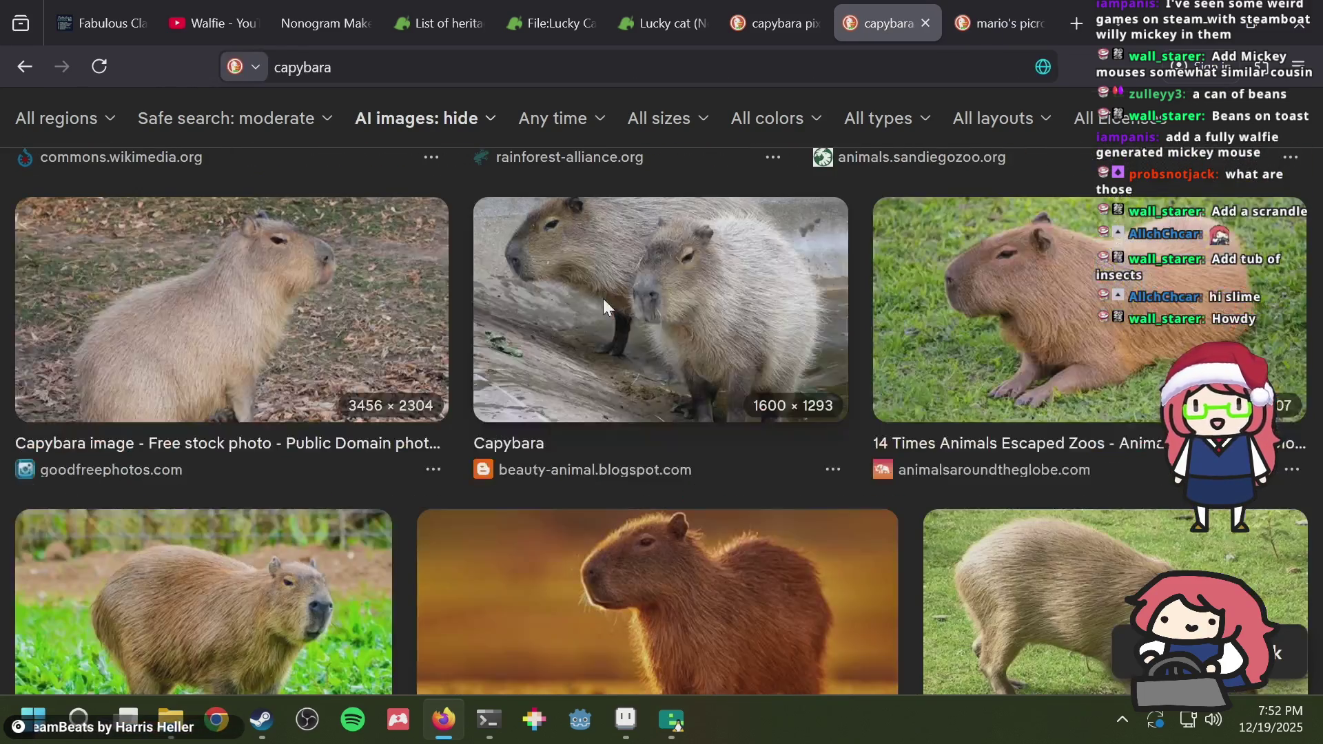
key("ctrl+shift+Tab")
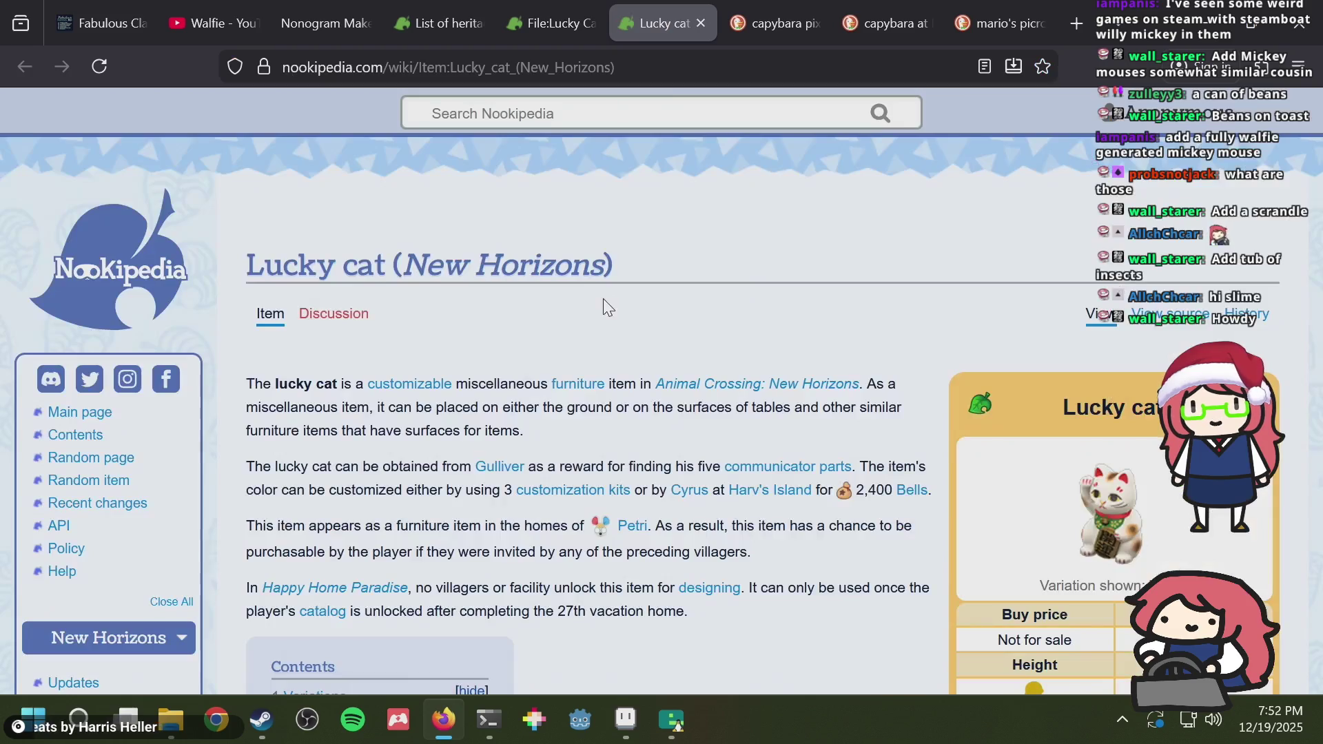
key("alt+Tab")
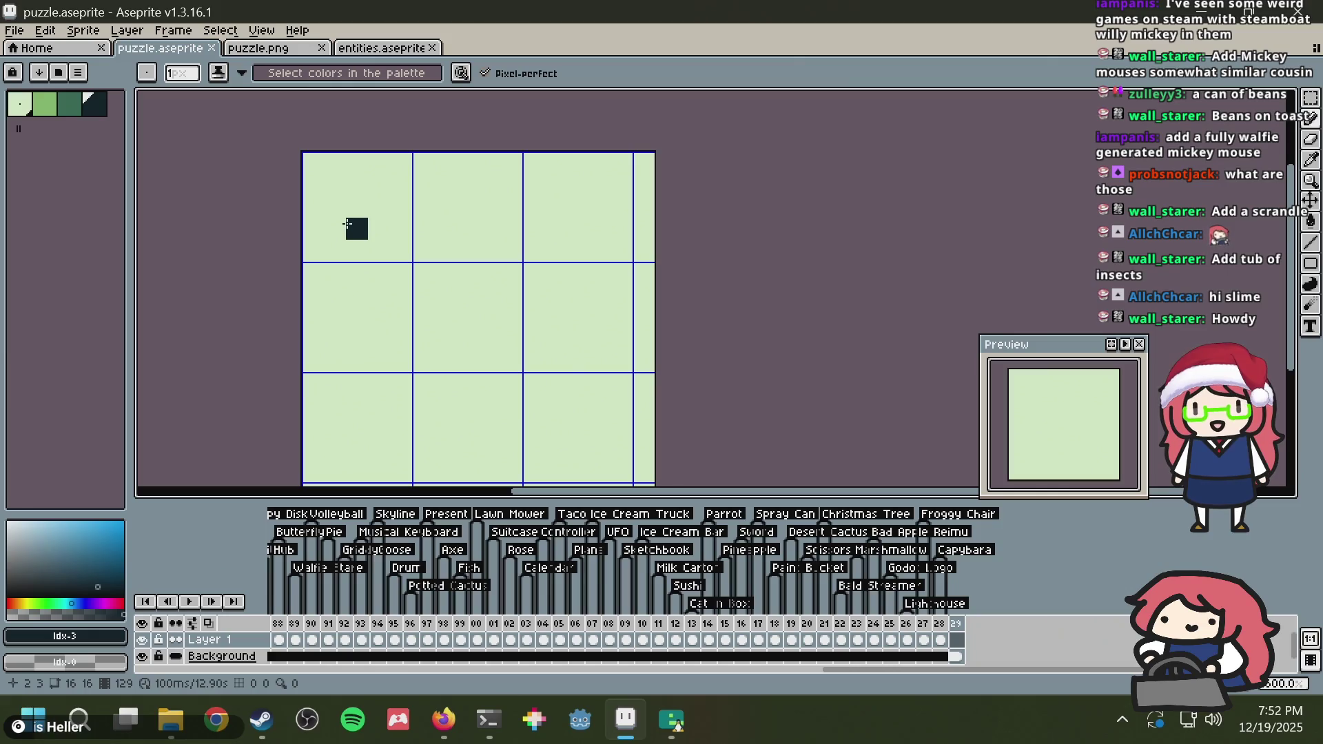
Step: Start the left ear with a dark outline dash and fill its inside medium green
mouse_move(357, 227)
left_mouse_down()
mouse_move(378, 229)
mouse_move(392, 288)
mouse_move(333, 294)
left_mouse_up()
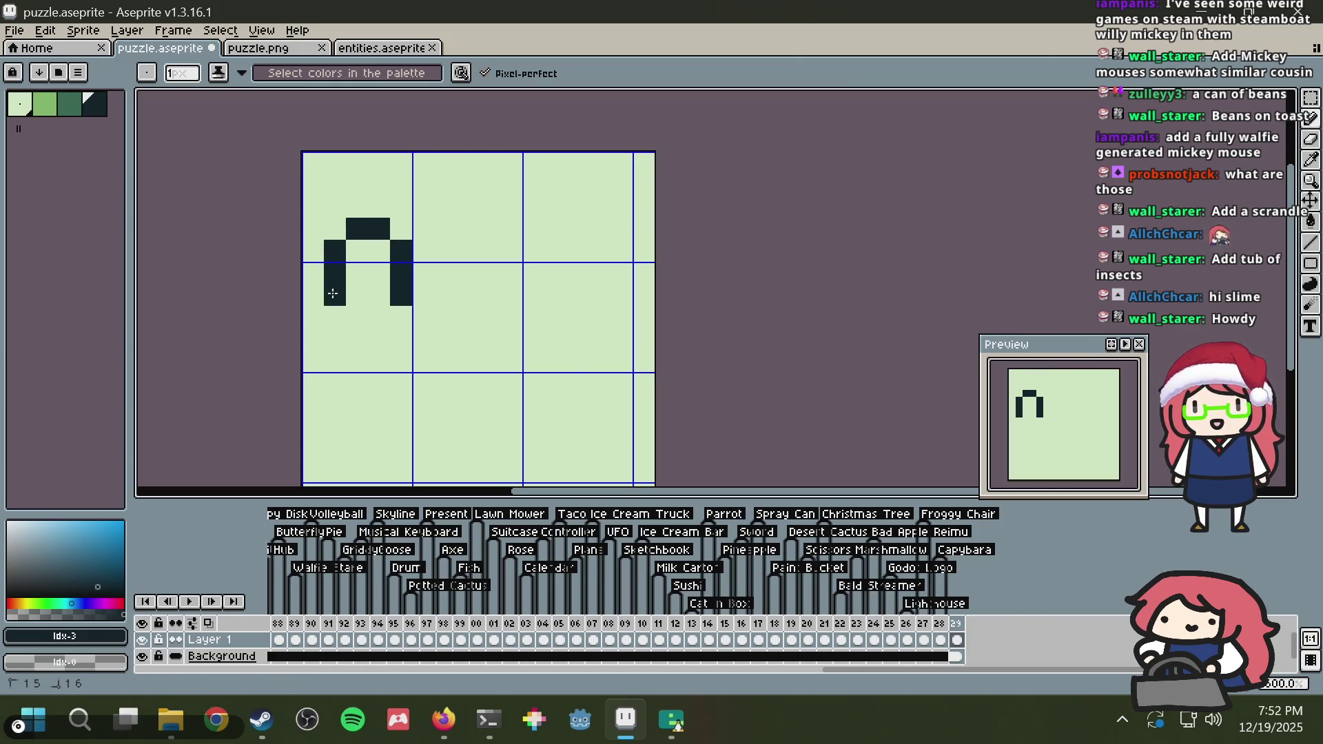
key("alt+Tab")
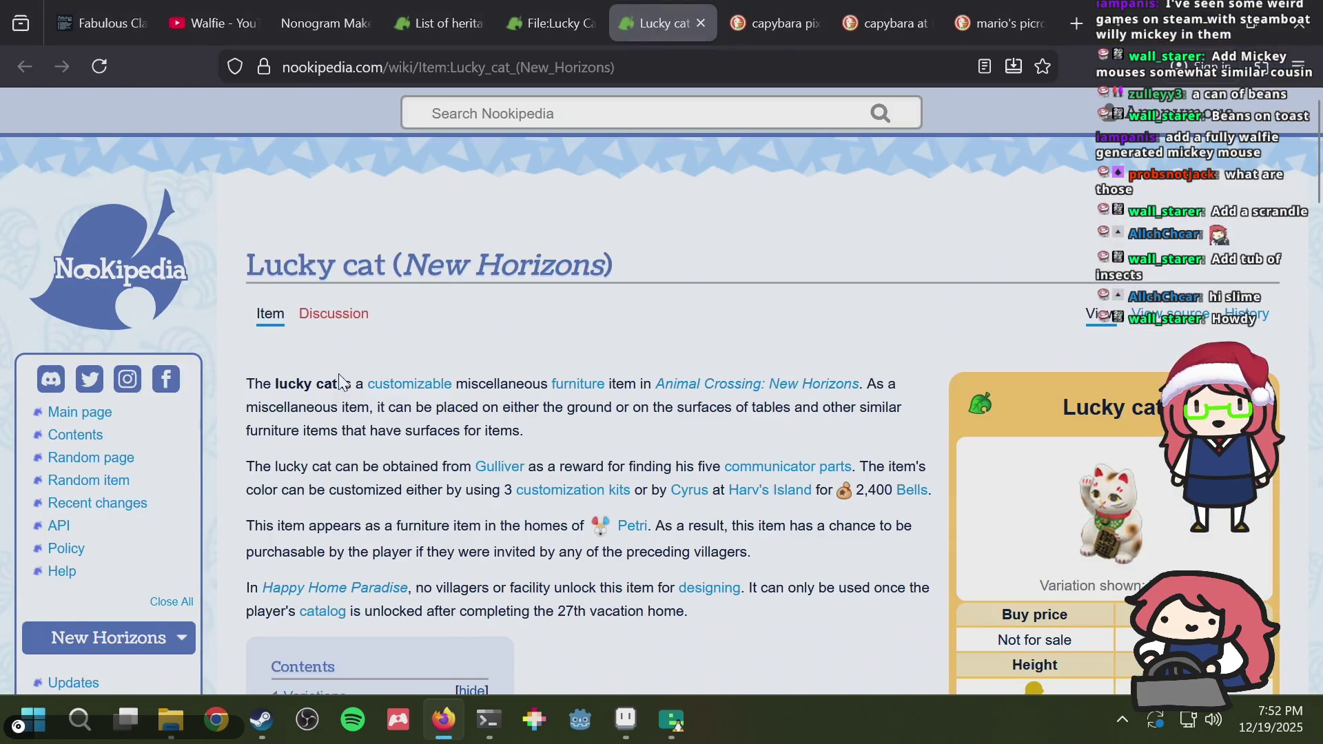
key("alt+Tab")
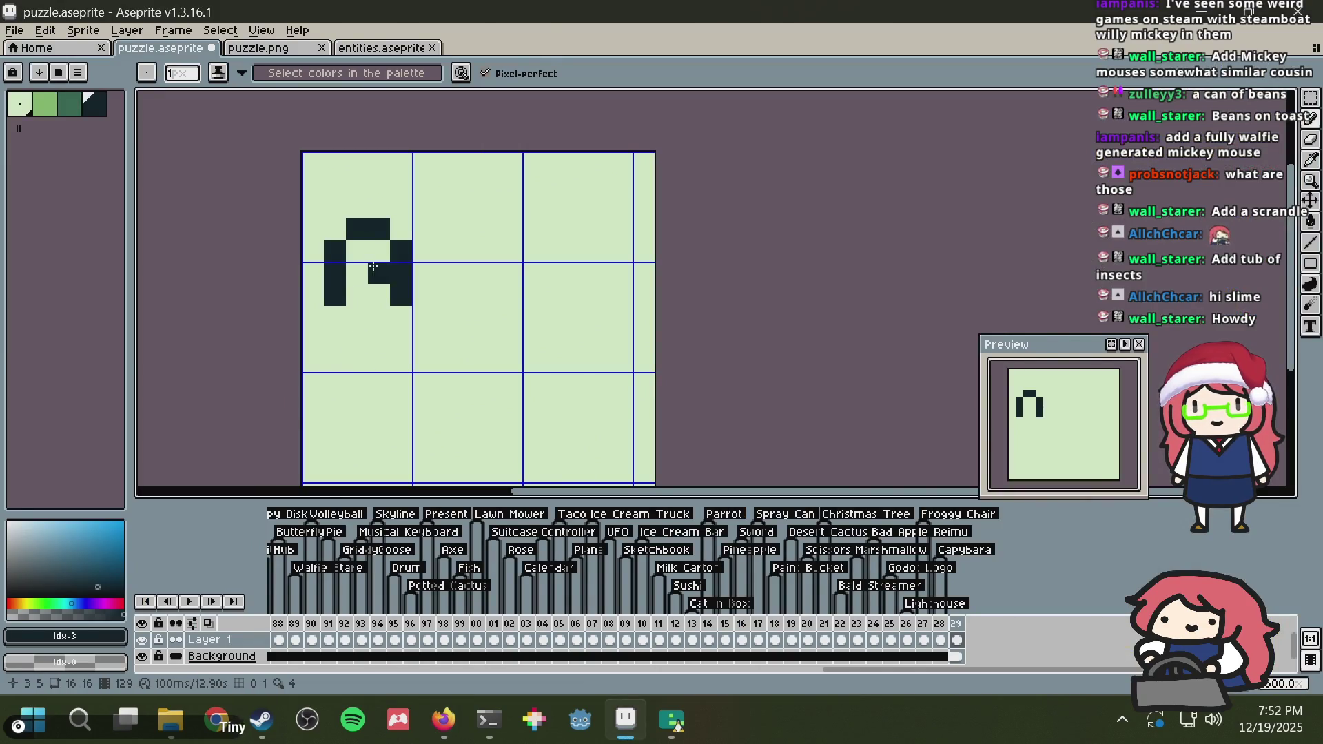
left_click(69, 104)
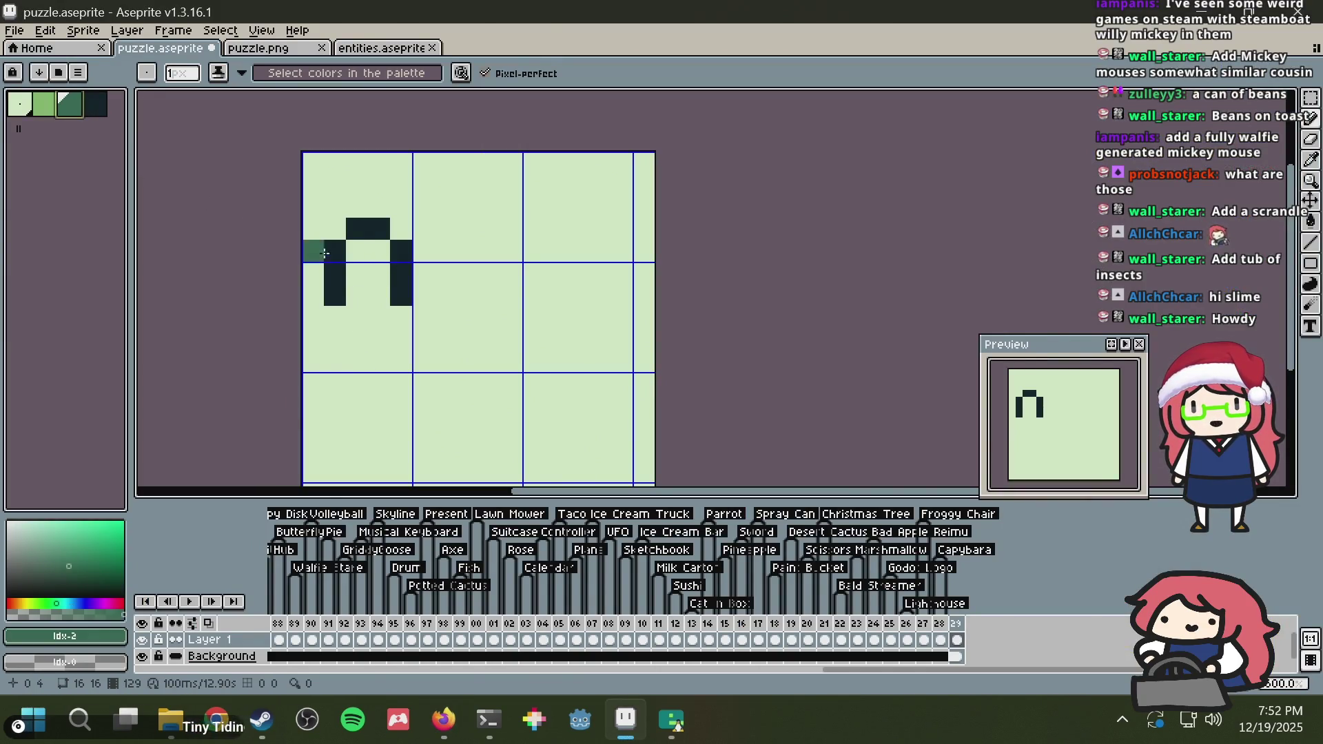
mouse_move(365, 254)
left_mouse_down()
mouse_move(379, 251)
mouse_move(379, 269)
mouse_move(314, 283)
mouse_move(314, 299)
left_mouse_up()
left_click(365, 230, "alt")
left_click(332, 232)
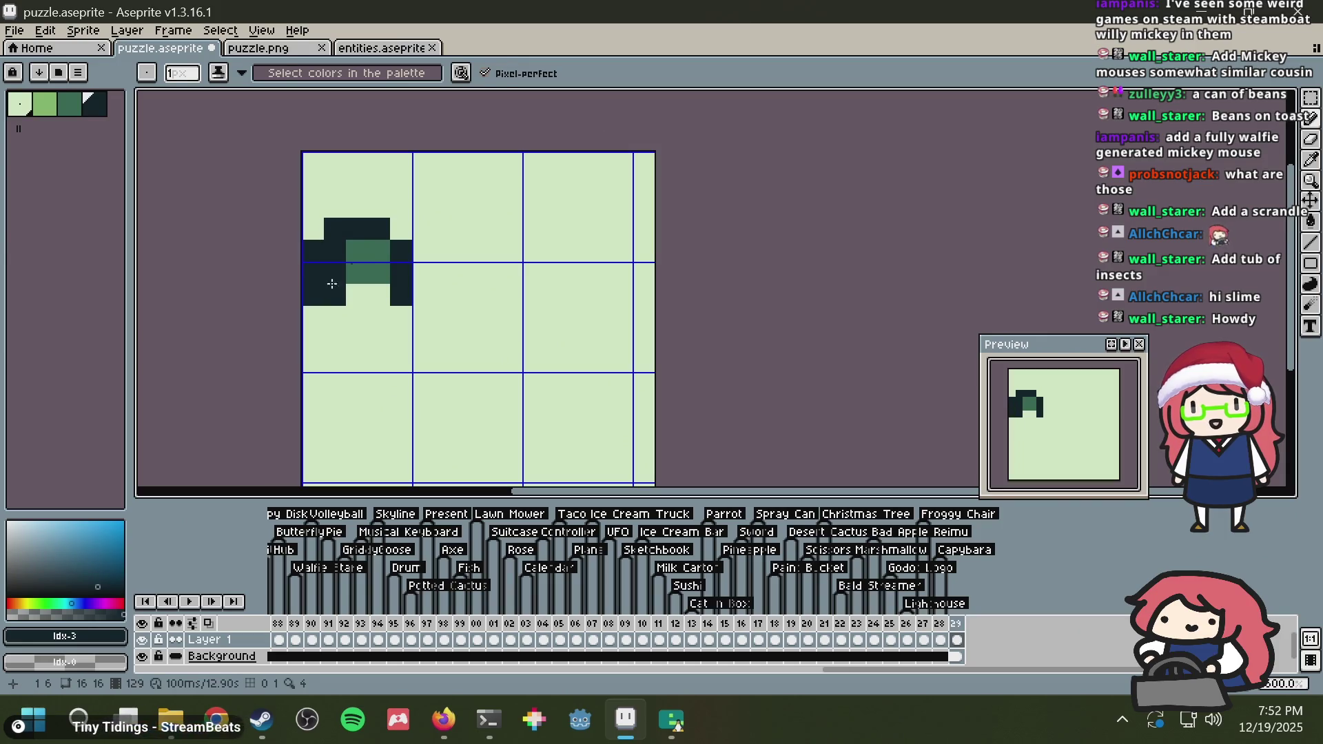
left_click(354, 272, "alt")
left_click(334, 253)
left_click(334, 272)
Step: Clear a cell back to light, then draw the dark stepped ear outline across the top
left_click(362, 295, "alt")
left_click(334, 295)
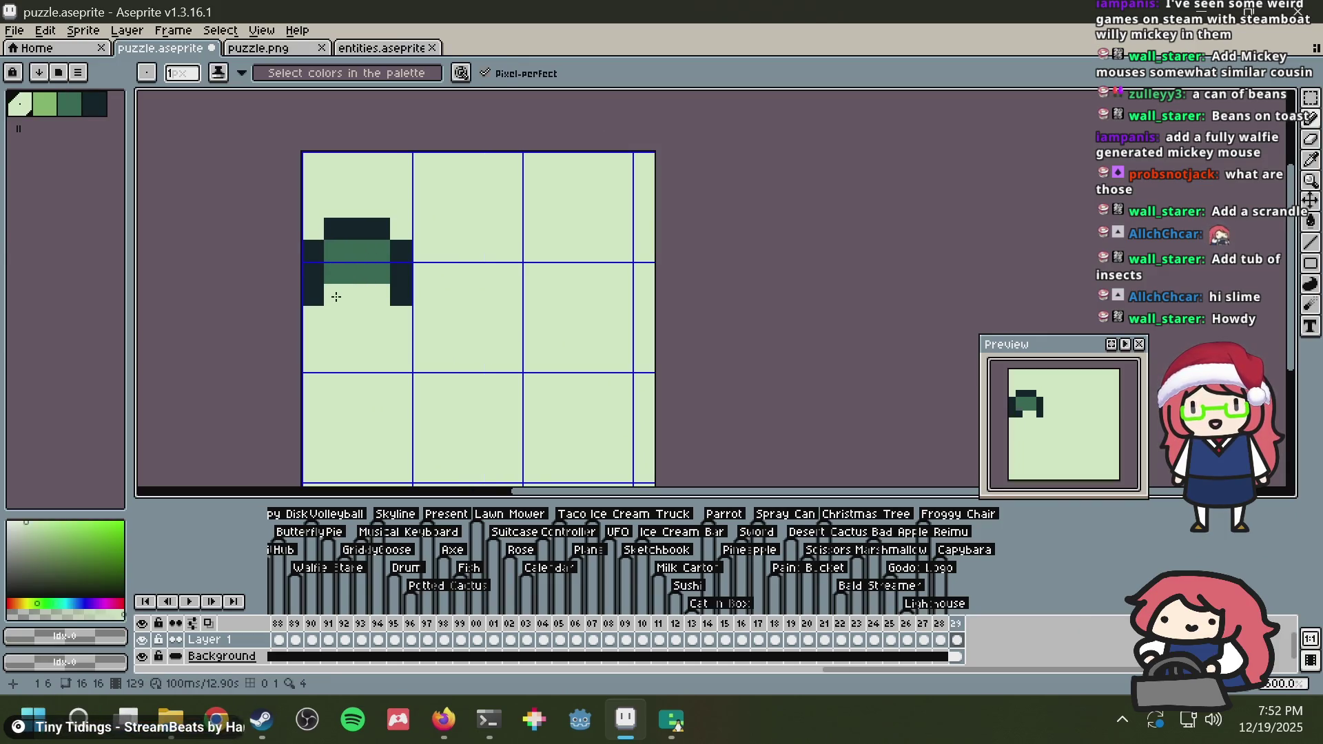
left_click(405, 297, "alt")
left_click(398, 317)
left_click(424, 223)
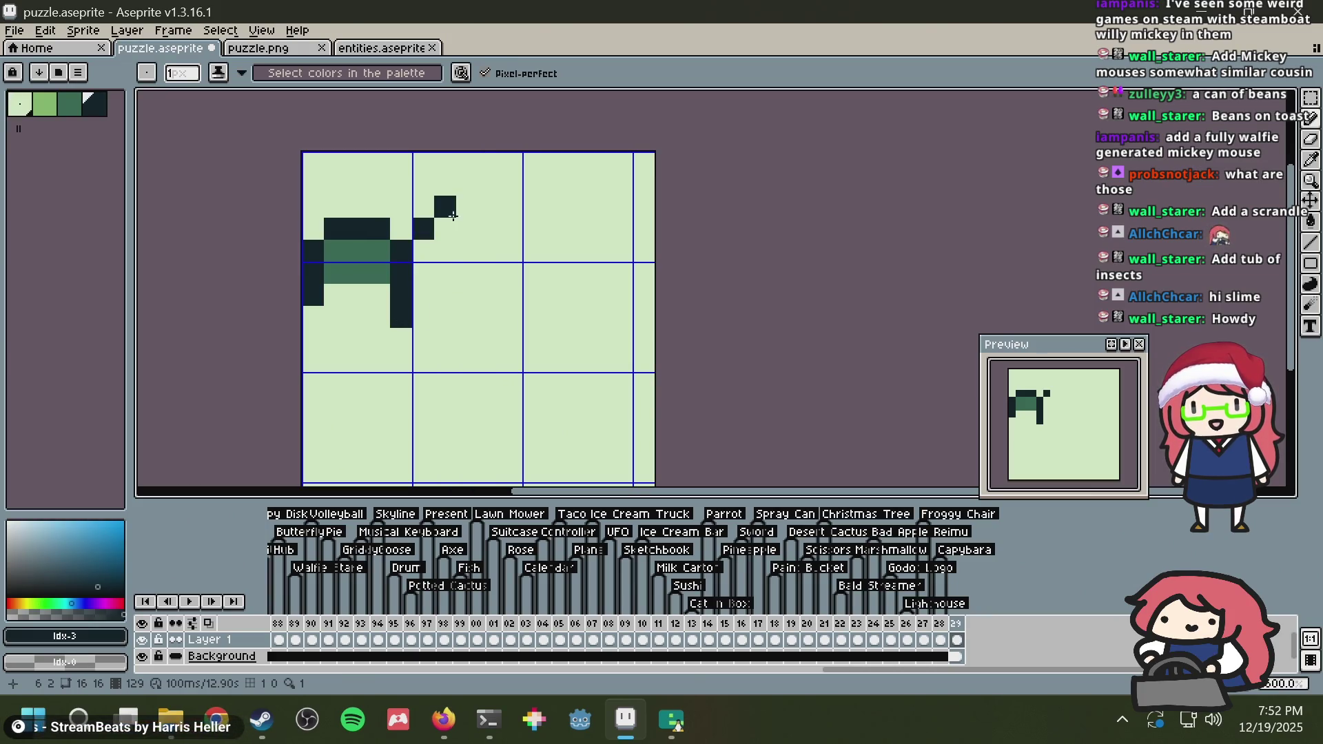
left_click(423, 206)
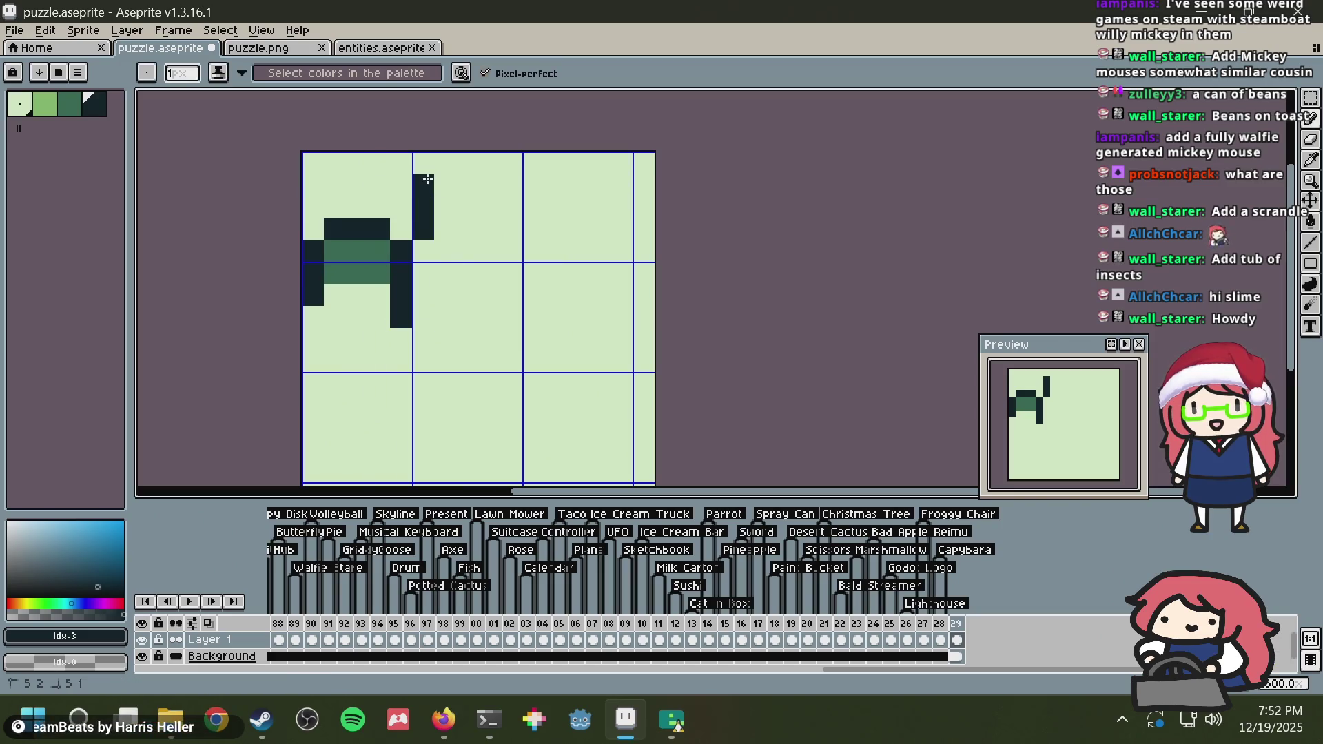
mouse_move(445, 193)
left_mouse_down()
mouse_move(513, 228)
mouse_move(579, 211)
mouse_move(600, 189)
mouse_move(620, 227)
left_mouse_up()
Step: Extend the left cheek outline downward in dark pixels, erasing a stray pixel
scroll(489, 359, "down", 1)
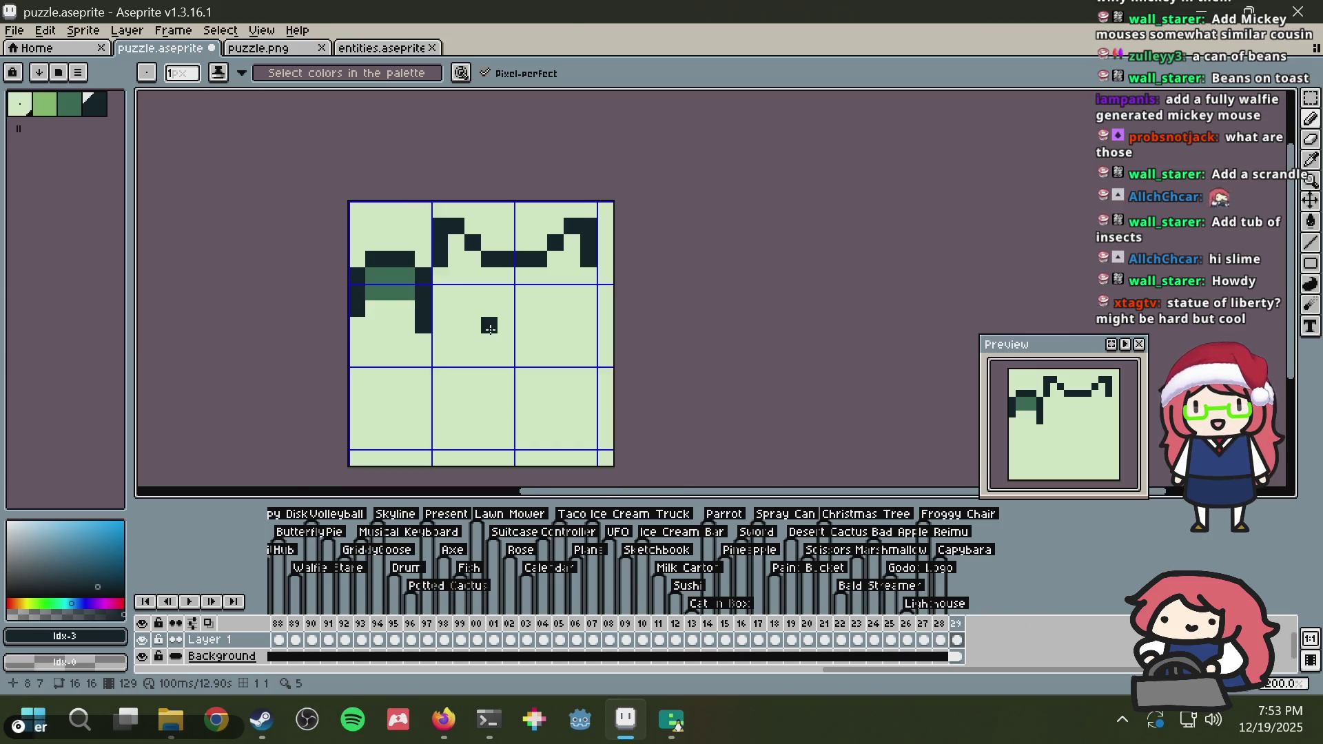
key("alt+Tab")
key("alt+Tab")
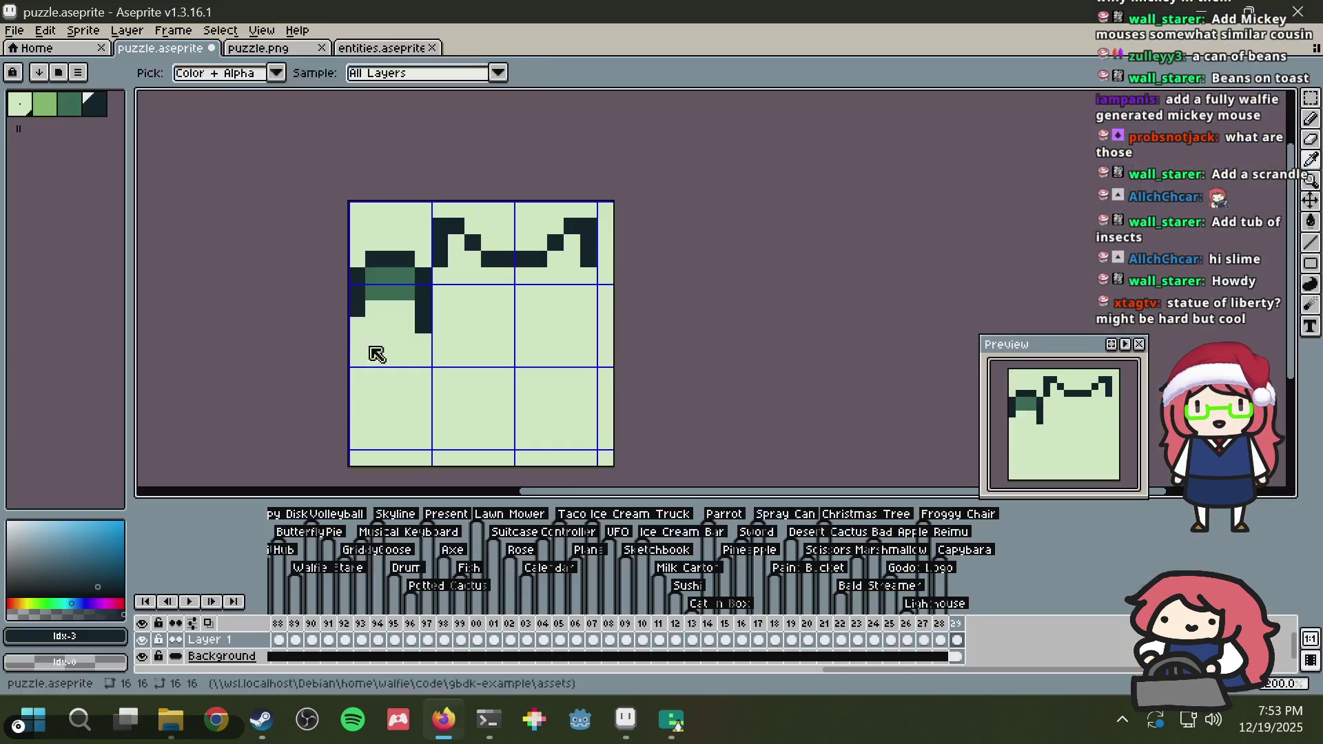
left_click_drag(373, 343, 396, 375)
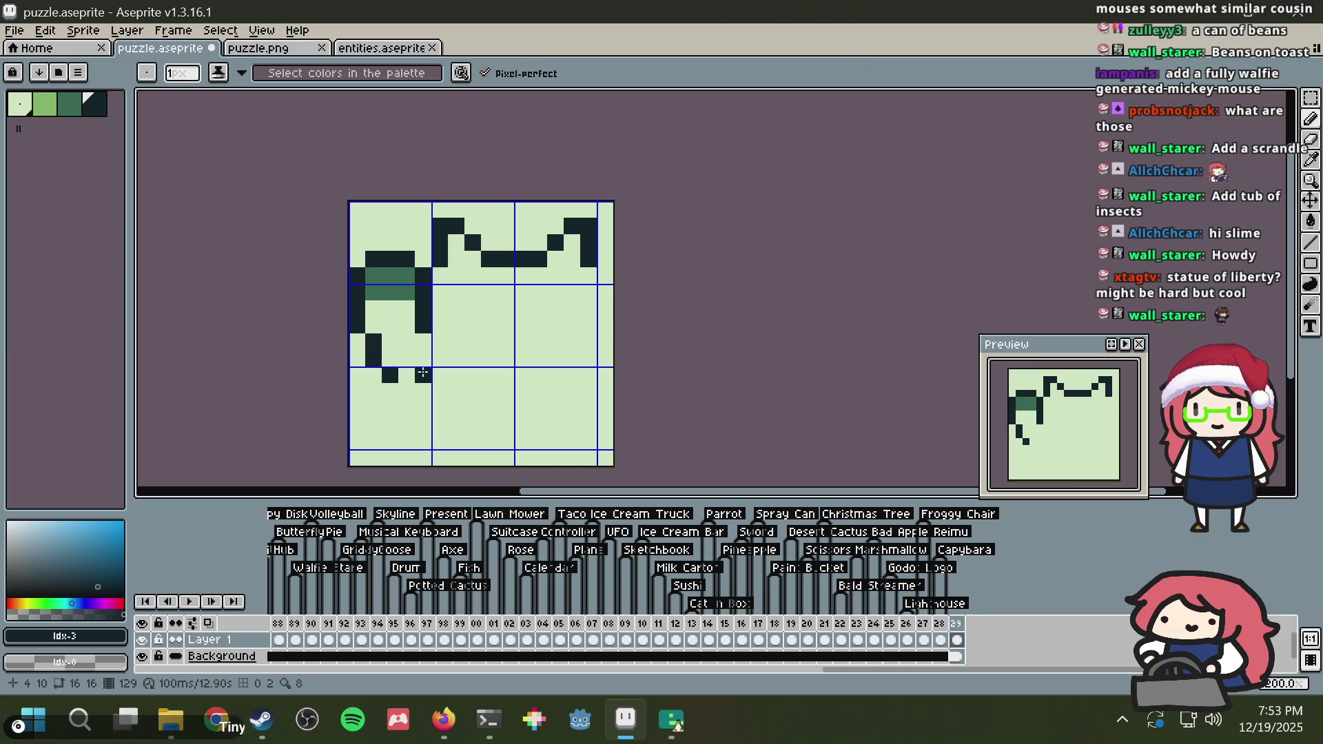
left_click(446, 308, "alt")
left_click(425, 325)
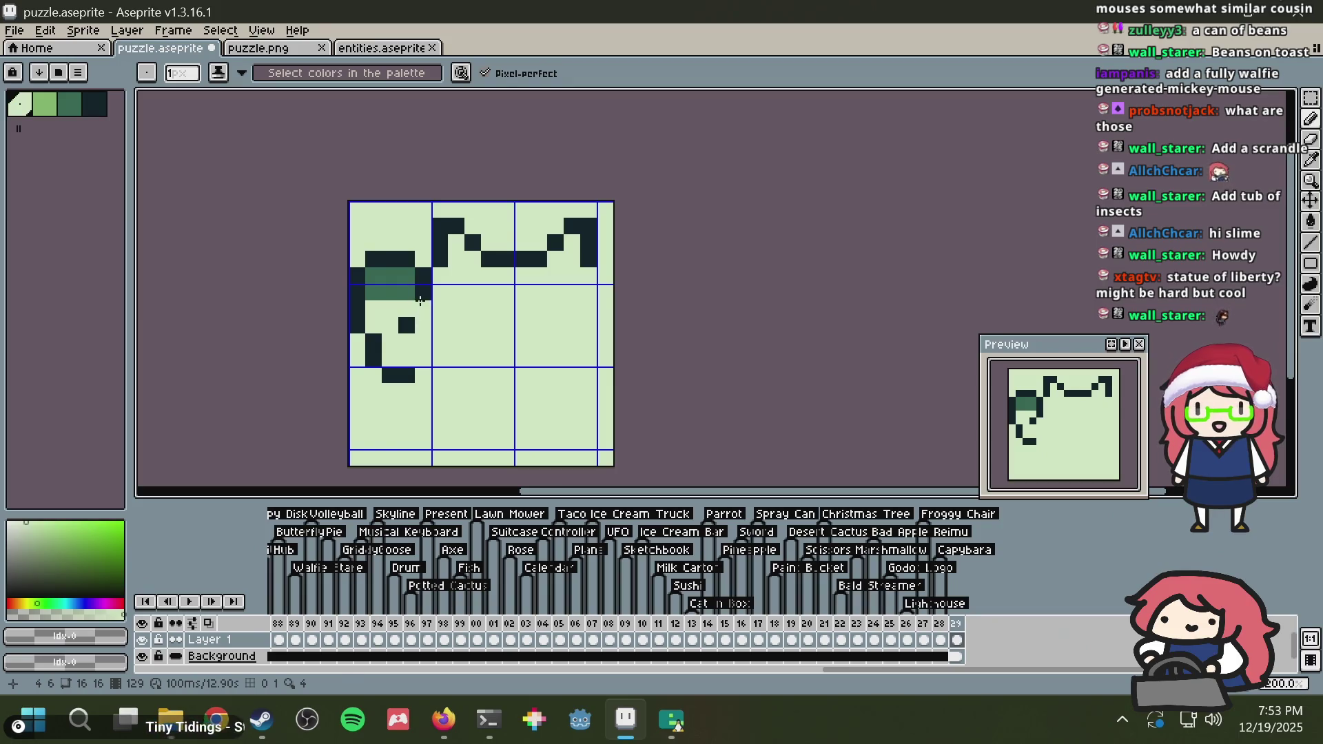
key("ctrl+z")
left_click(406, 325)
left_click(423, 292, "alt")
left_click_drag(423, 308, 401, 312)
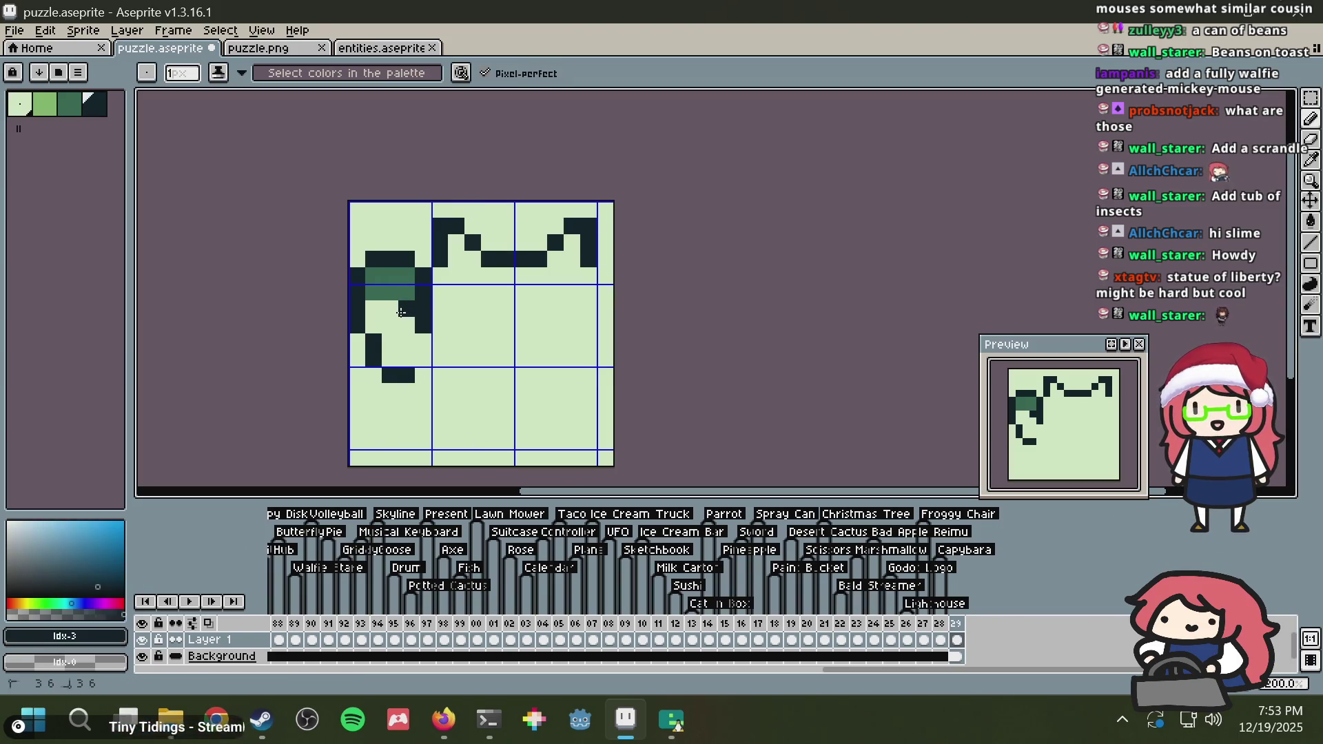
Step: Tidy the left shape's edge pixels and replace its green fill with light background
left_click(452, 307, "alt")
left_click(423, 325)
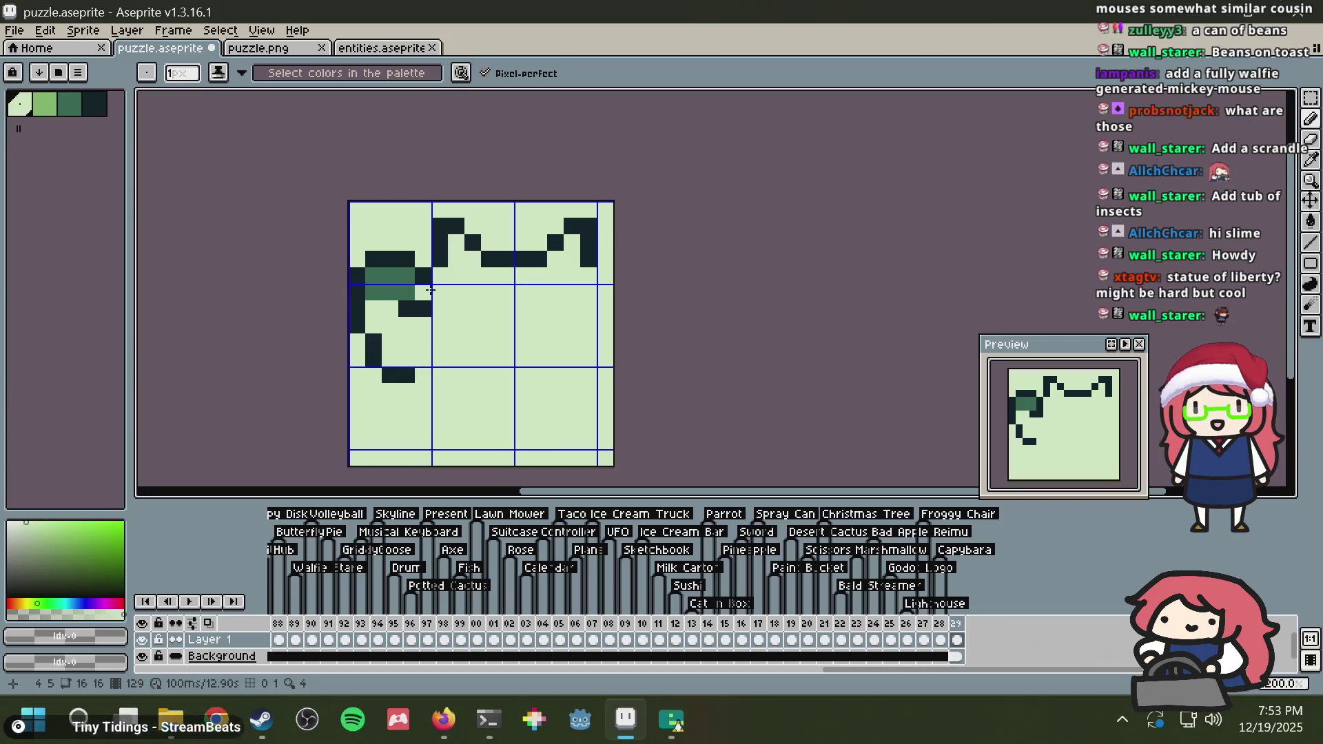
left_click(423, 276, "alt")
left_click(423, 292)
left_click(390, 309, "alt")
left_click(373, 292)
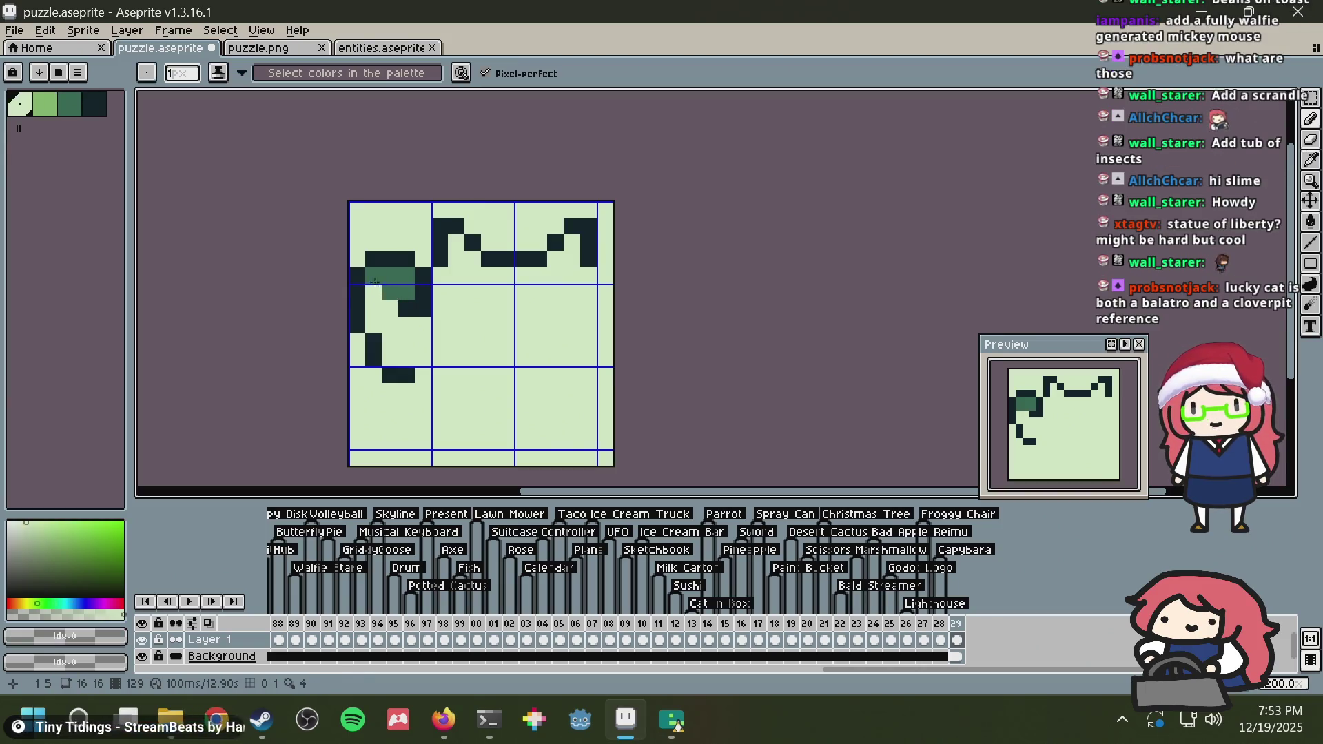
mouse_move(374, 281)
left_mouse_down()
mouse_move(407, 279)
mouse_move(390, 292)
left_mouse_up()
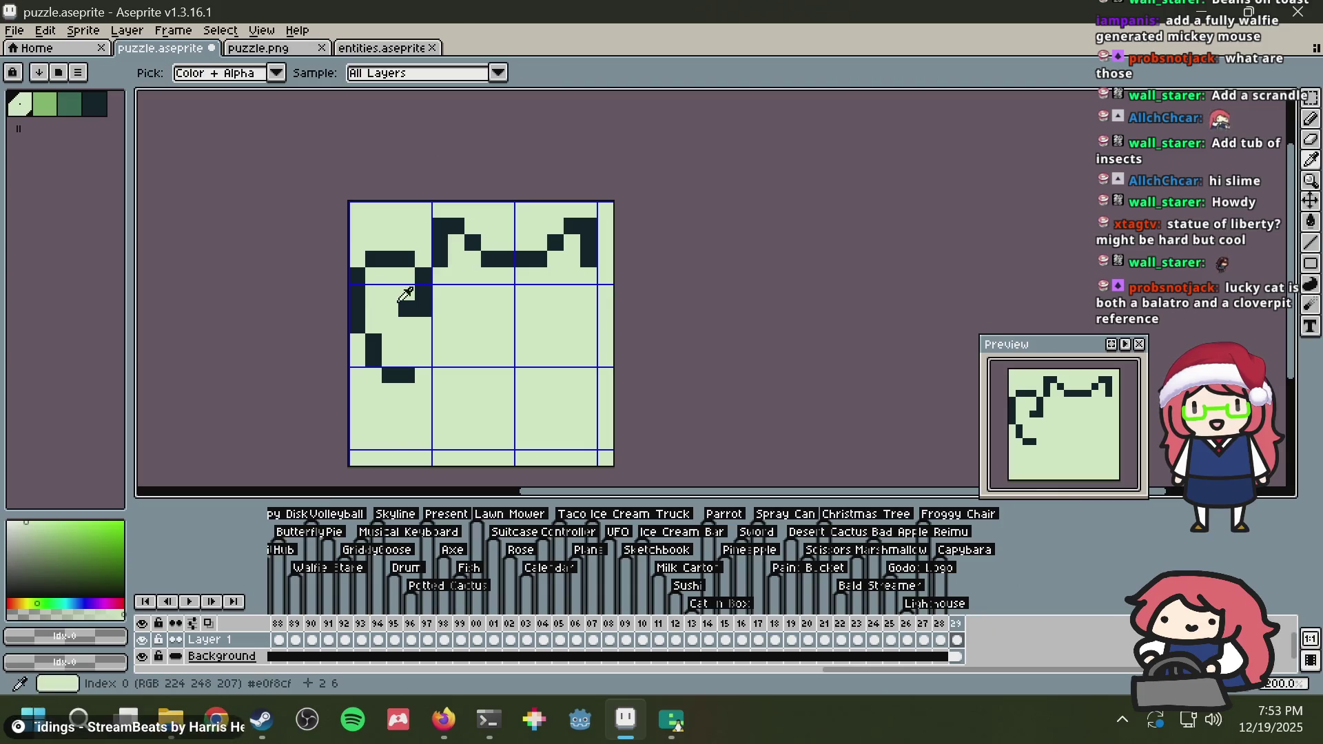
left_click(401, 300, "alt")
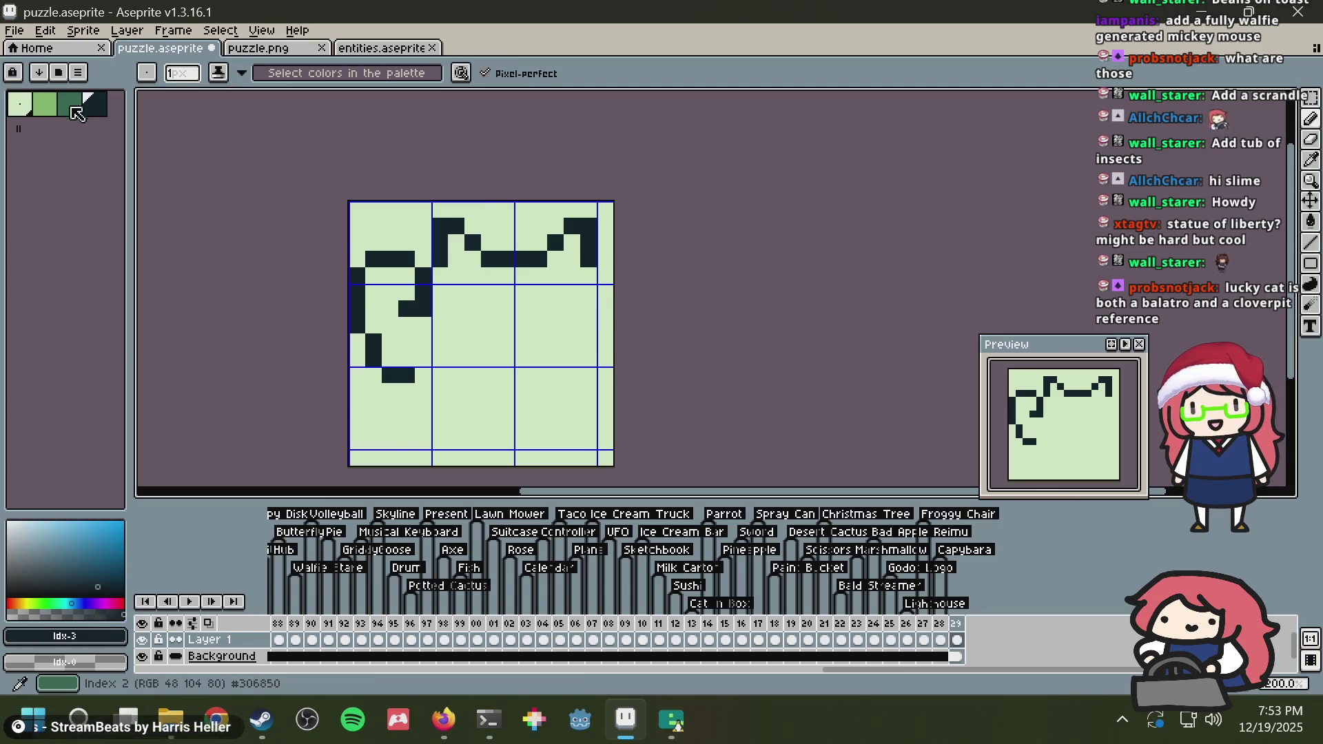
Step: Paint a light green pixel inside the left shape, undoing the extra one
left_click(45, 105)
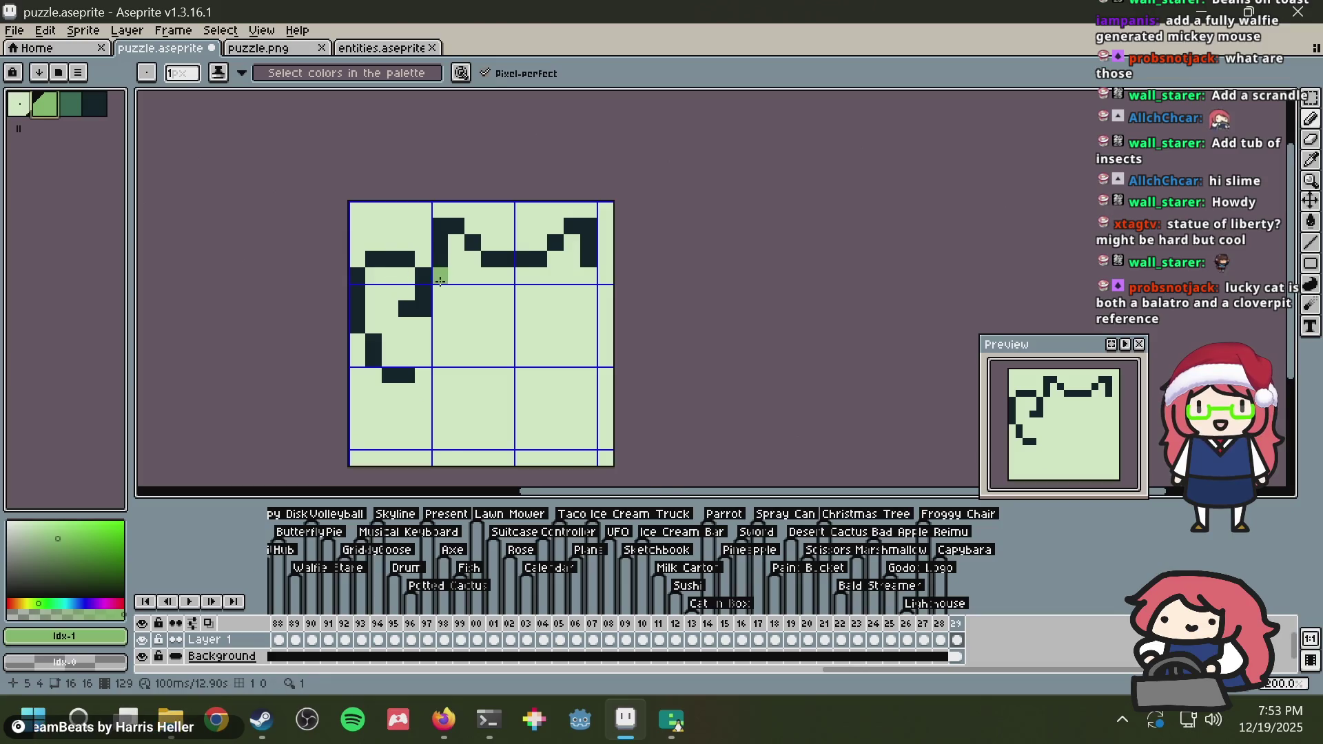
scroll(434, 283, "up", 1)
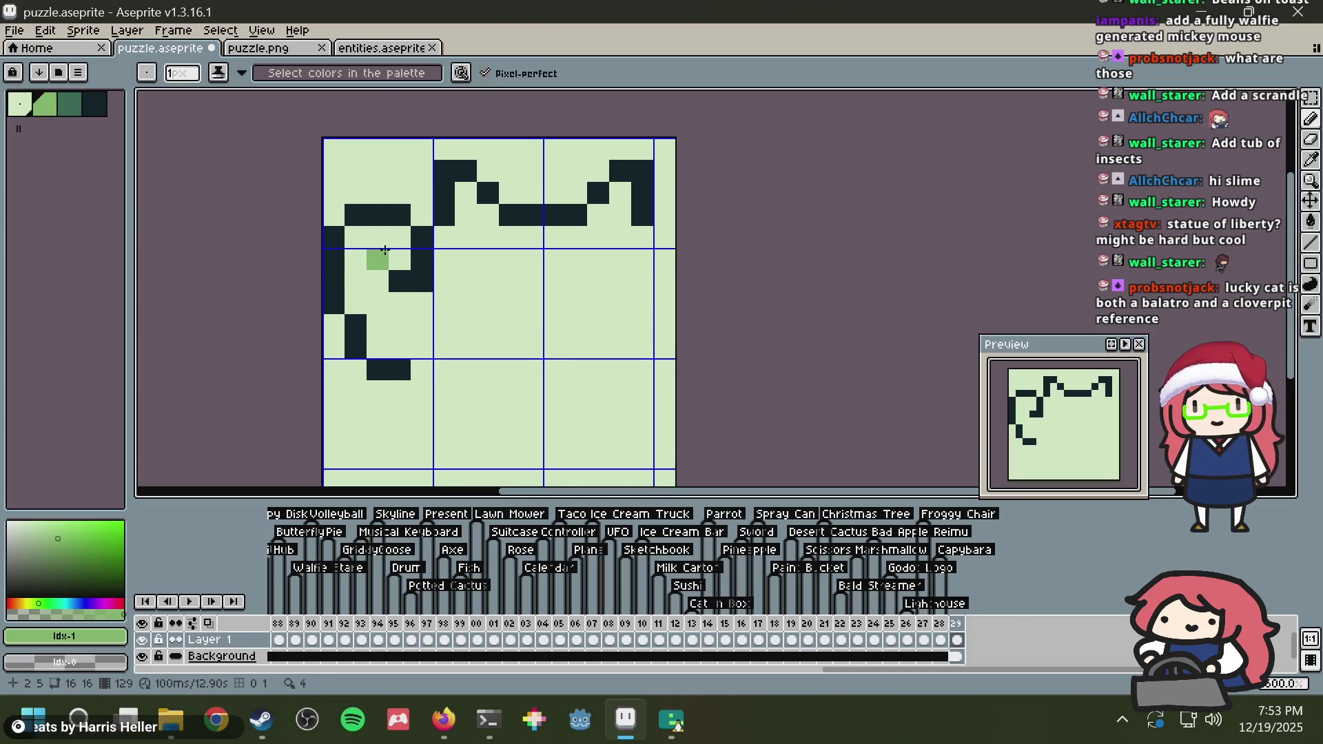
left_click_drag(377, 259, 399, 259)
scroll(520, 222, "down", 1)
key("ctrl+z")
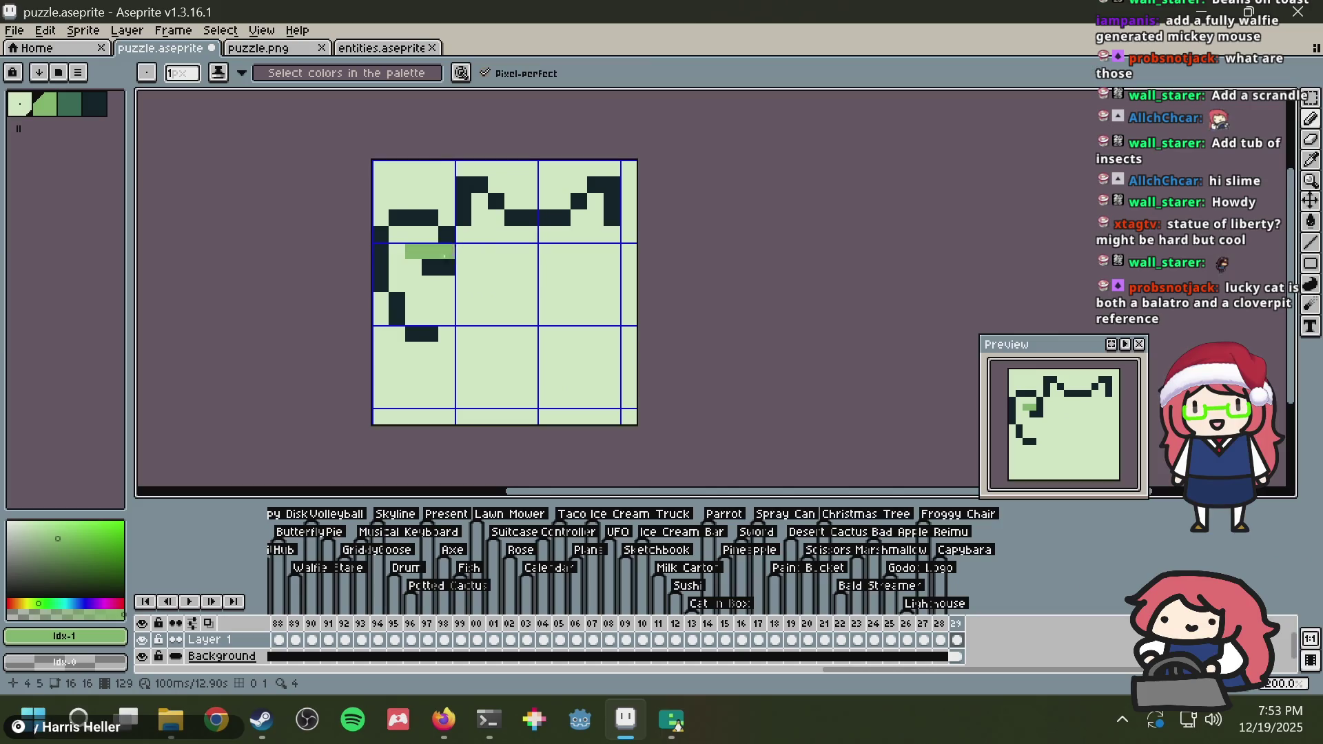
Step: Adjust pixels beside the eye and try dark pixels under the right ear, undoing misplaced ones
left_click(435, 270, "alt")
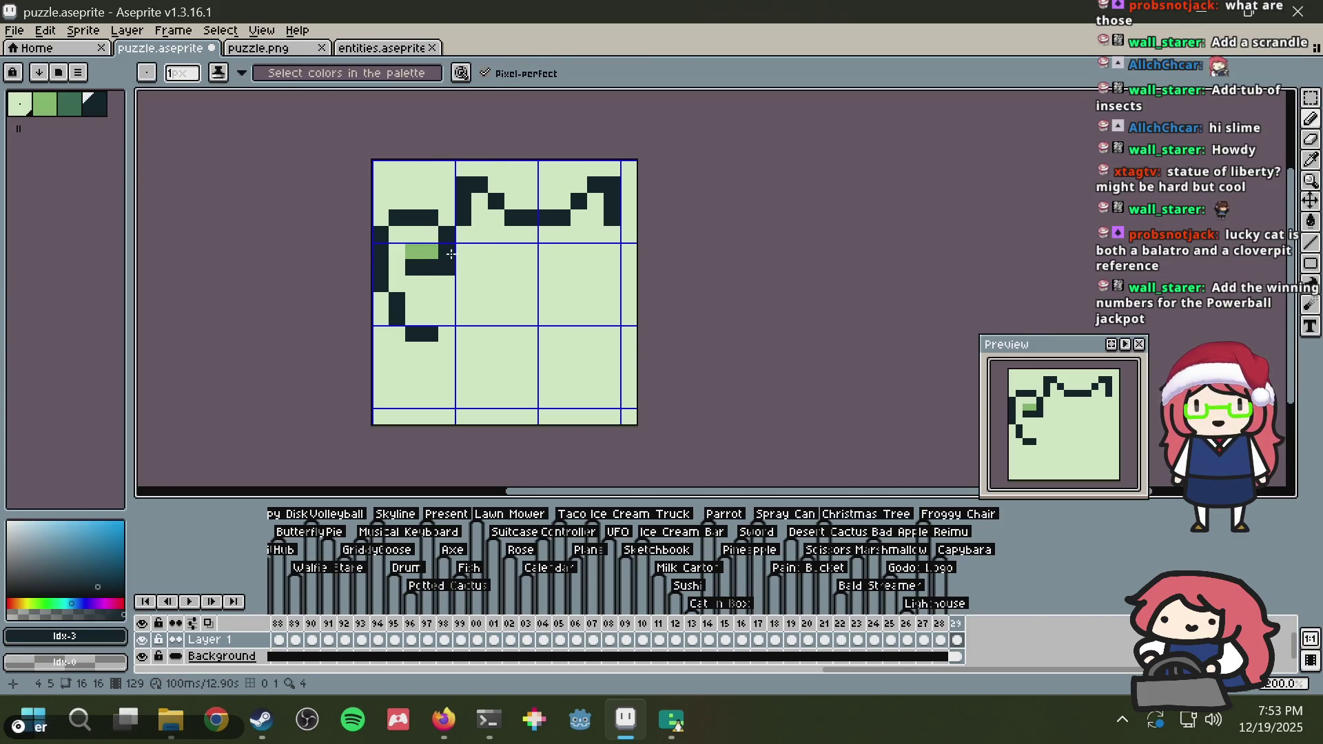
left_click(464, 261, "alt")
left_click(446, 267)
left_click(447, 238, "alt")
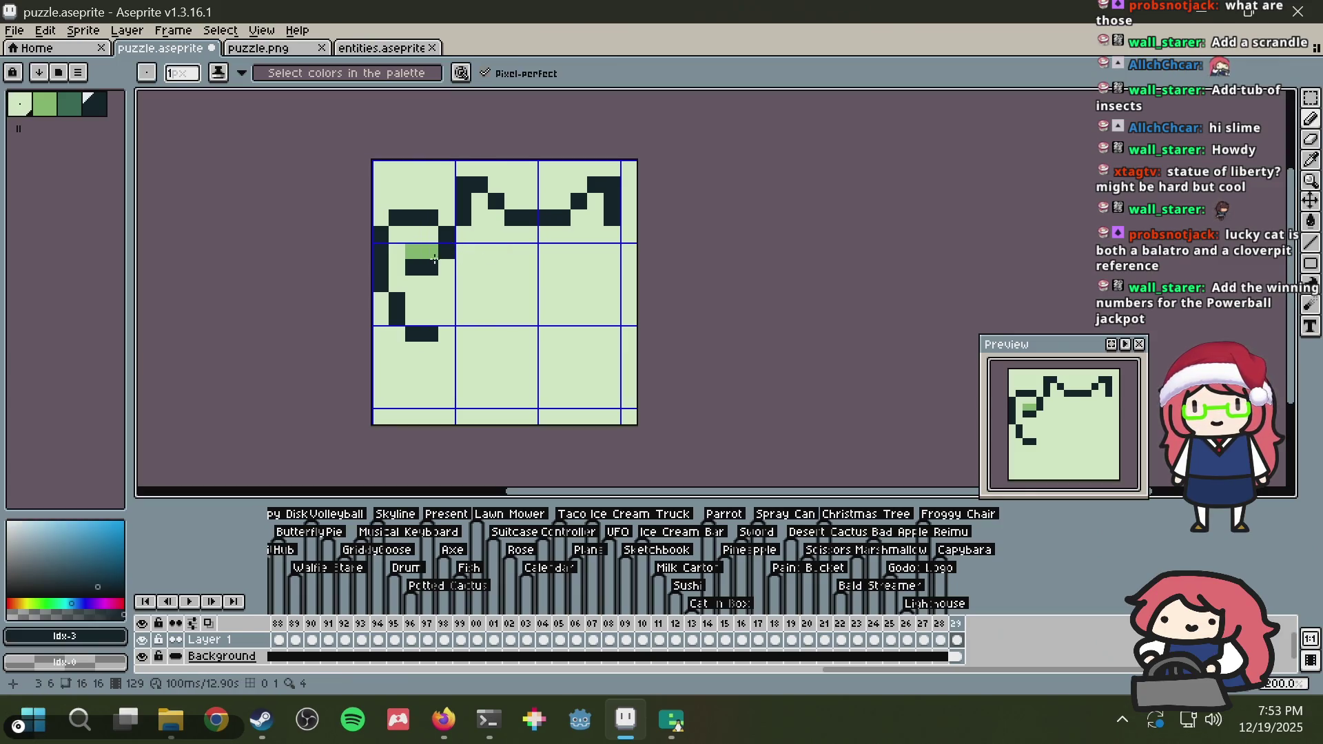
left_click(579, 252)
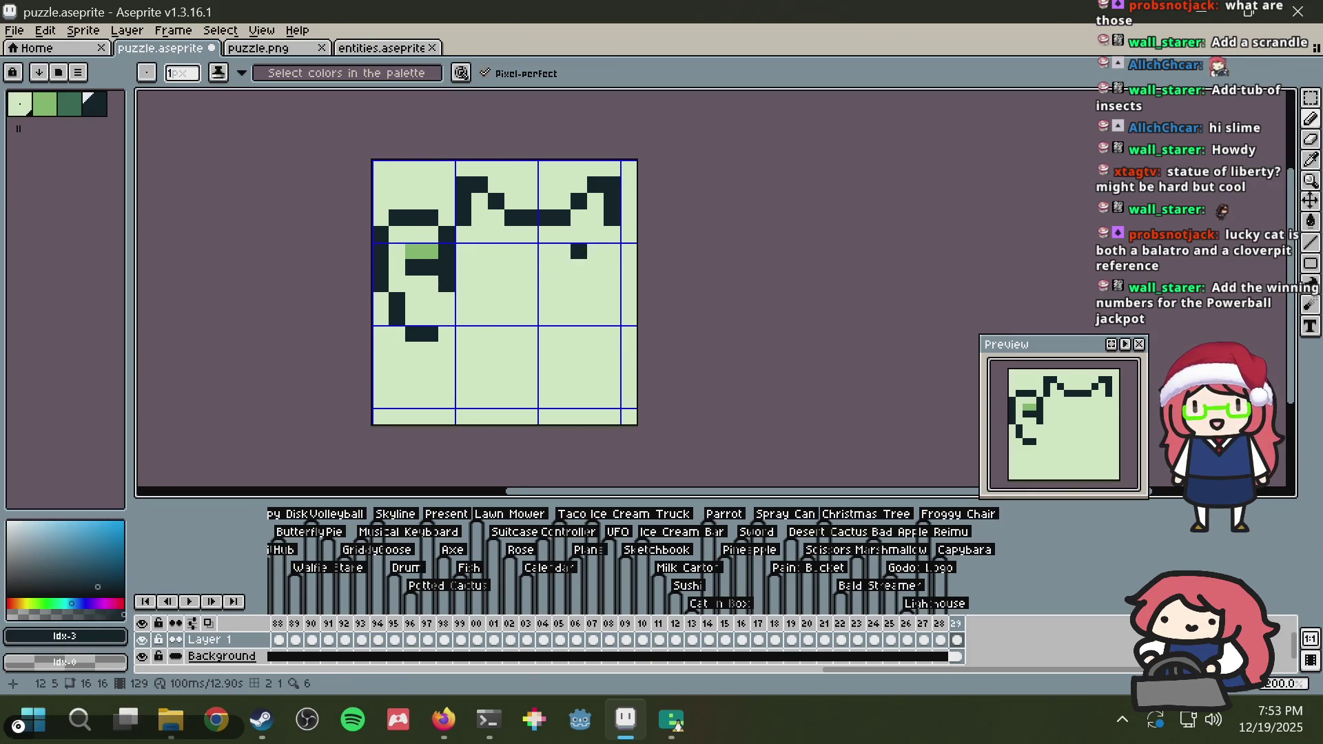
key("ctrl+z")
left_click(612, 234)
key("ctrl+z")
Step: Shift the ear line across the top of the cat two pixels left
key("m")
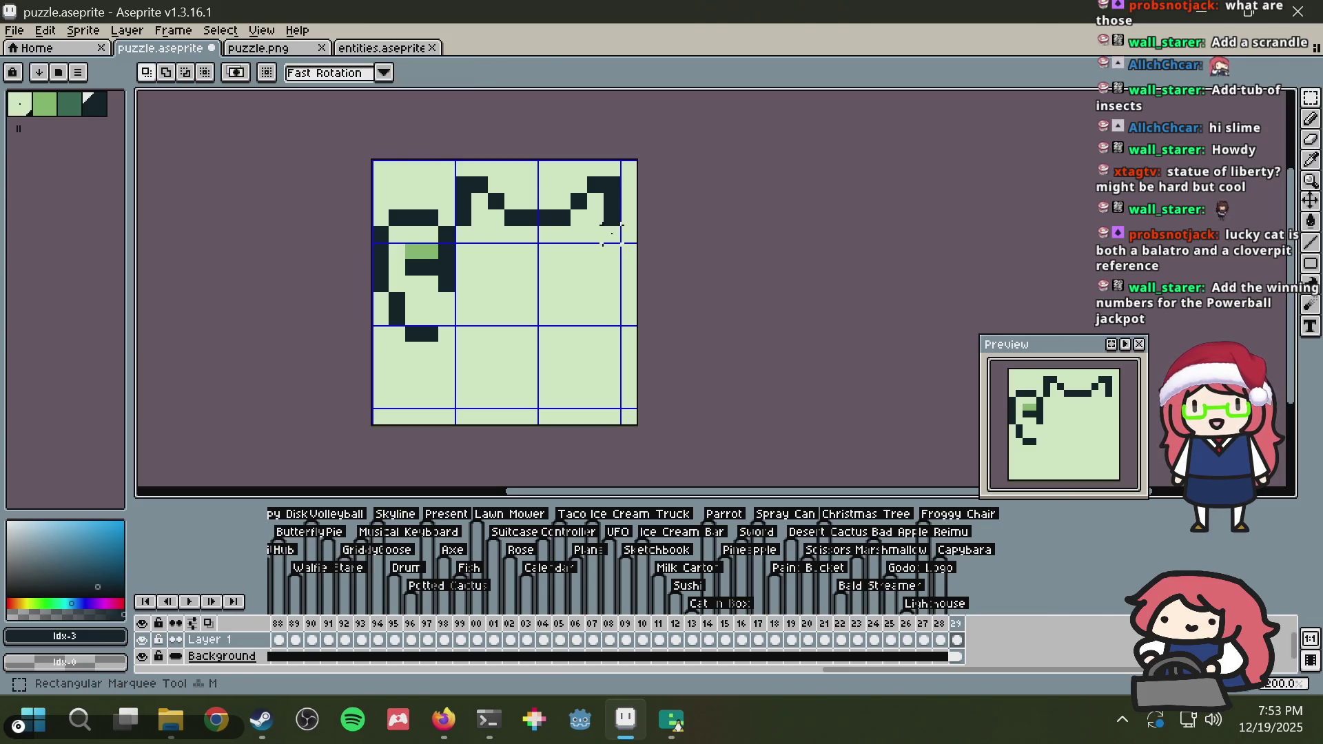
left_click_drag(455, 181, 641, 228)
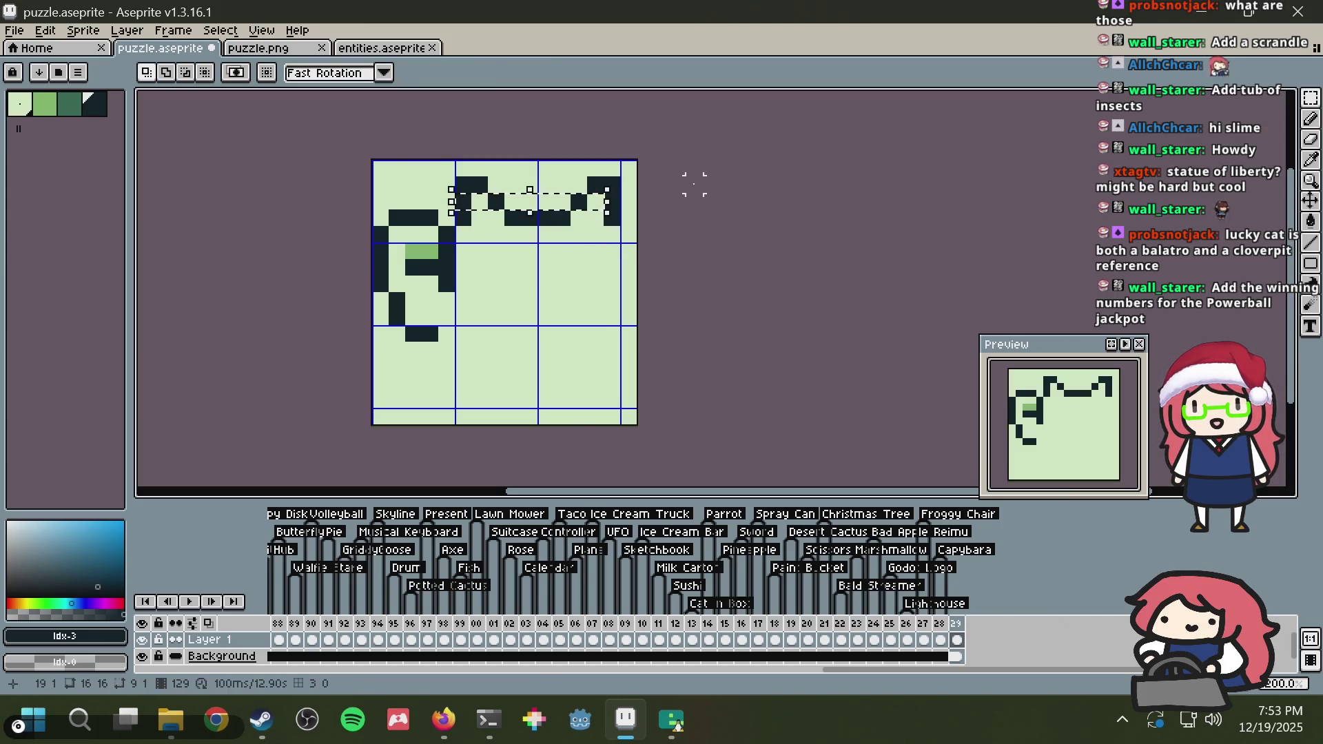
mouse_move(460, 182)
left_mouse_down()
mouse_move(426, 180)
mouse_move(445, 183)
left_mouse_up()
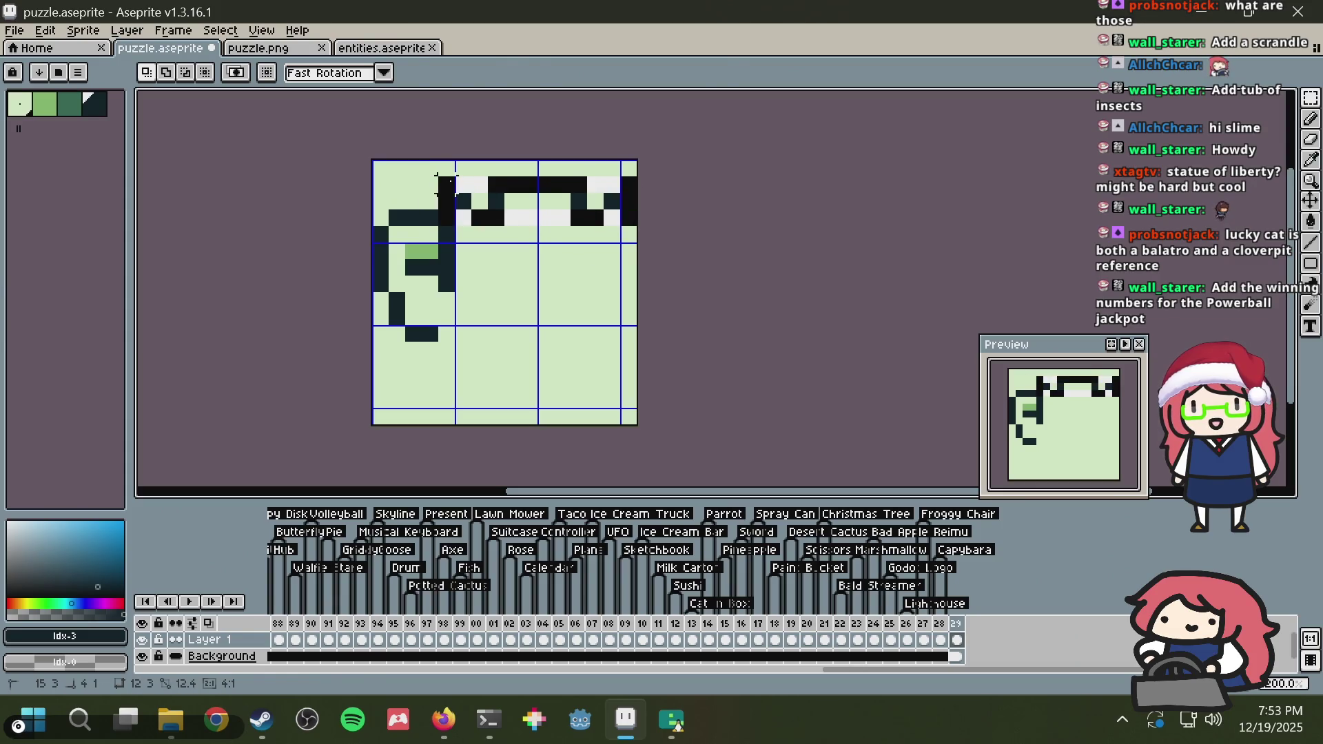
key("ctrl+d")
Step: Outline the right ear down toward the cheek and start the right side of the head
key("b")
left_click(565, 214)
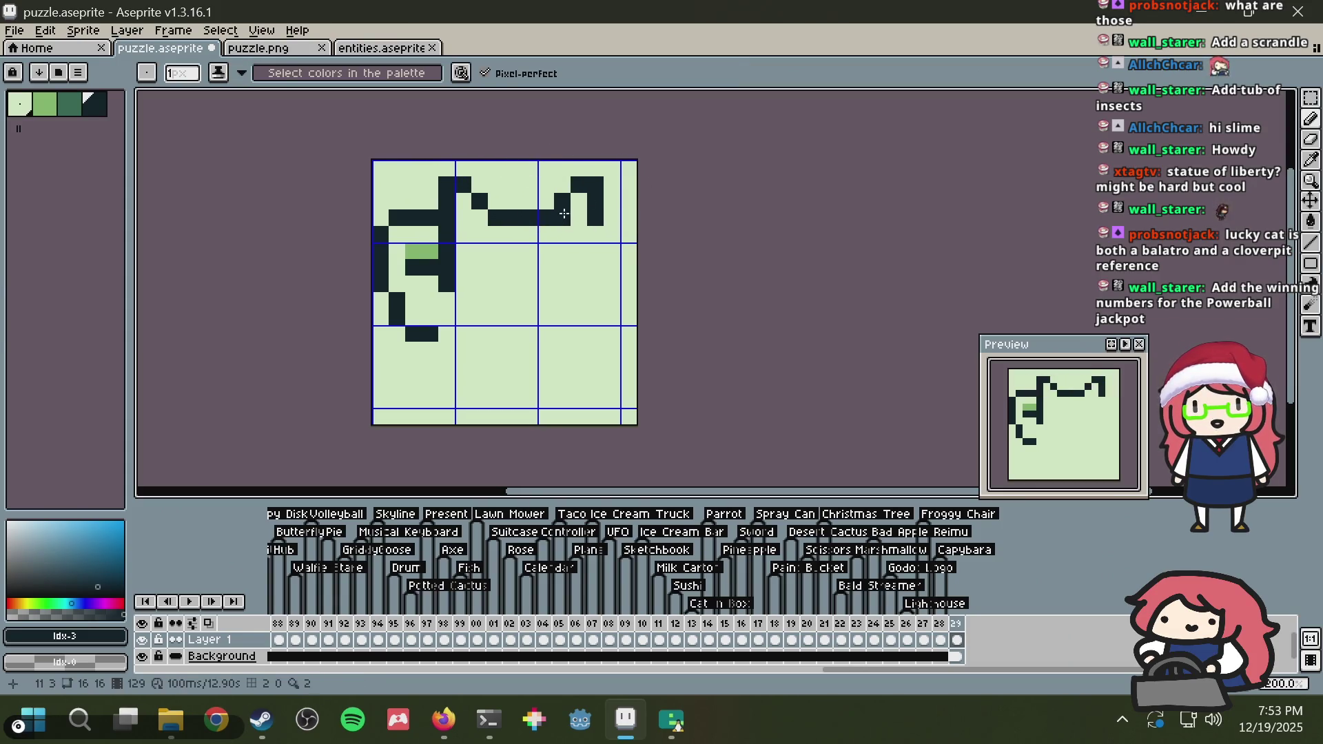
key("alt+Tab")
key("alt+Tab")
key("ctrl+z")
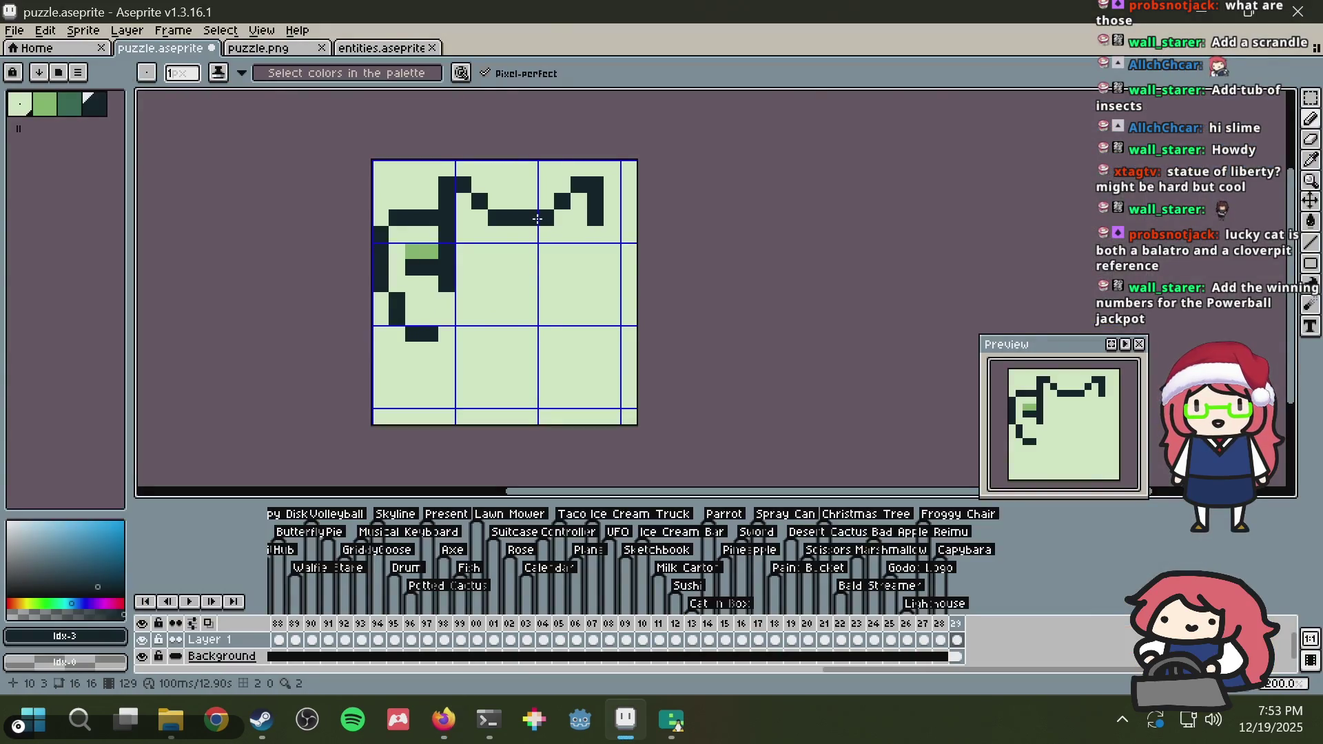
left_click(606, 236)
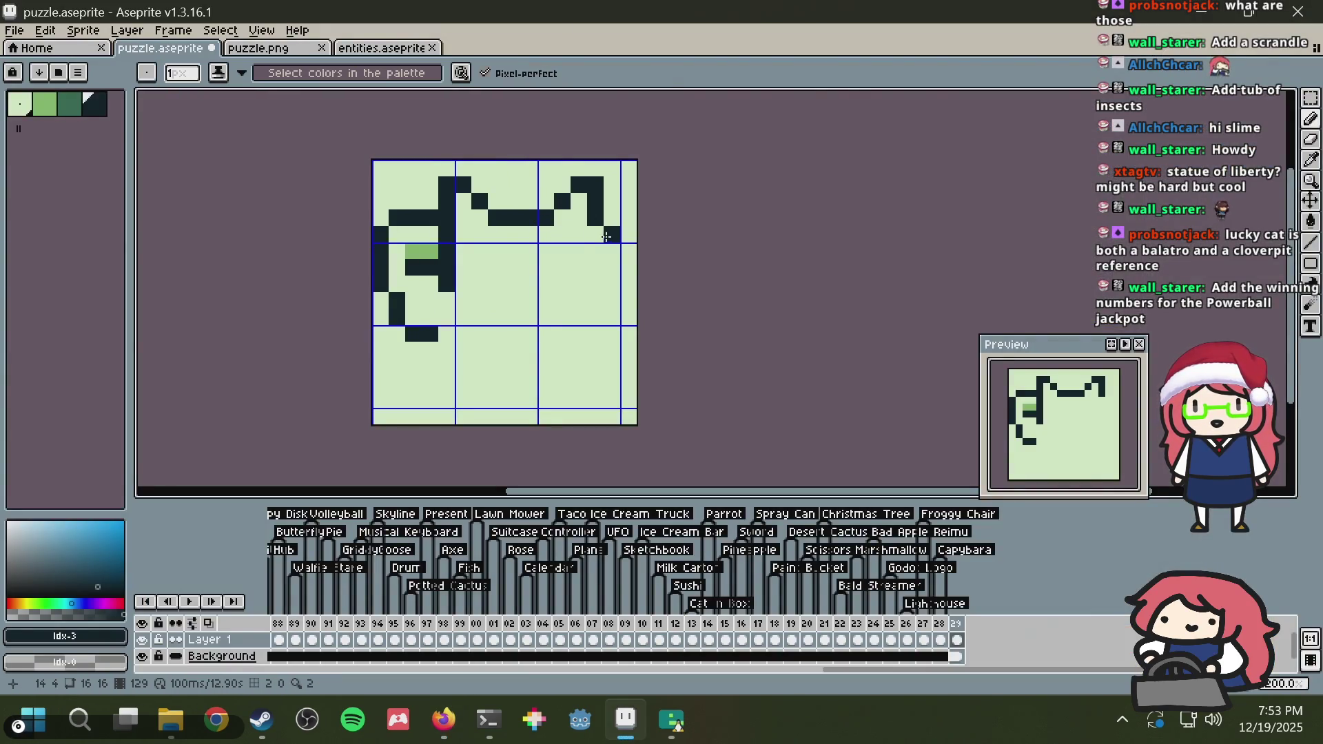
key("ctrl+z")
left_click_drag(596, 235, 607, 251)
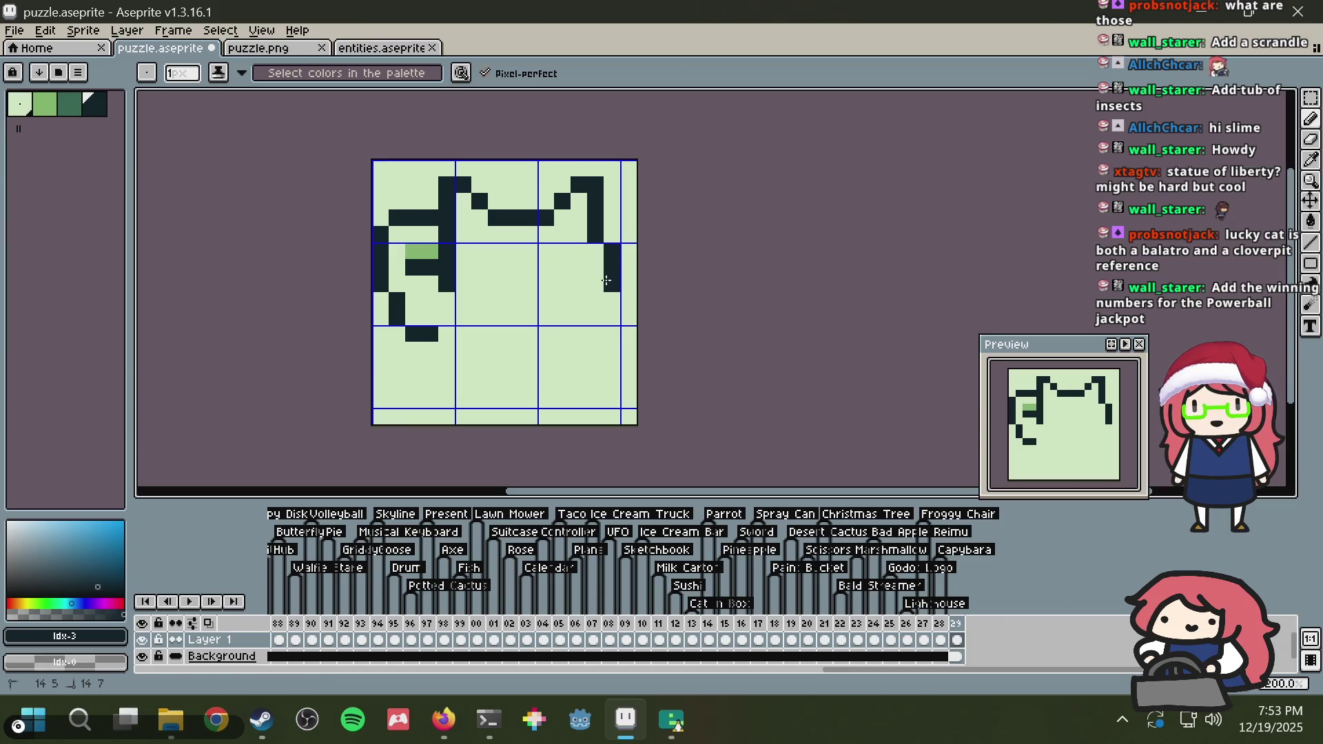
left_click(597, 312)
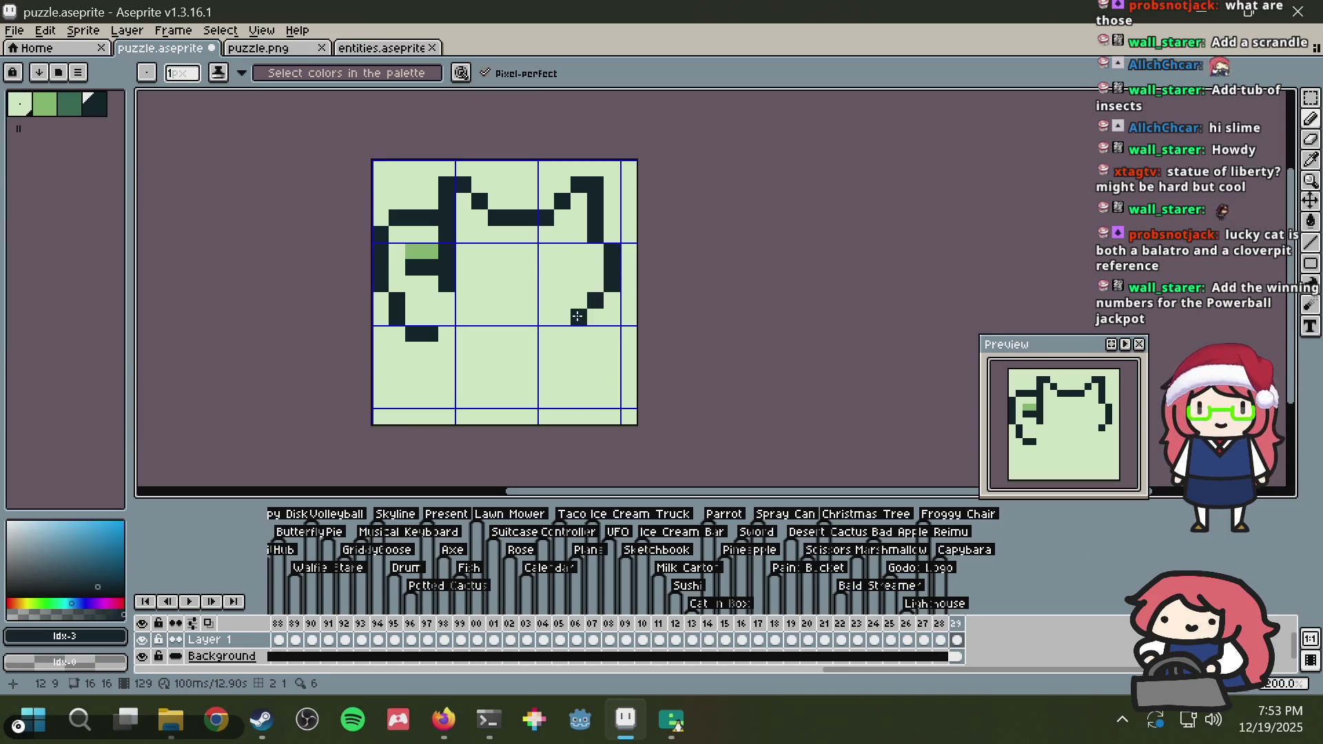
Step: Nudge the whole drawing up one pixel, then view the lucky cat reference
key("alt+Tab")
key("alt+Tab")
key("m")
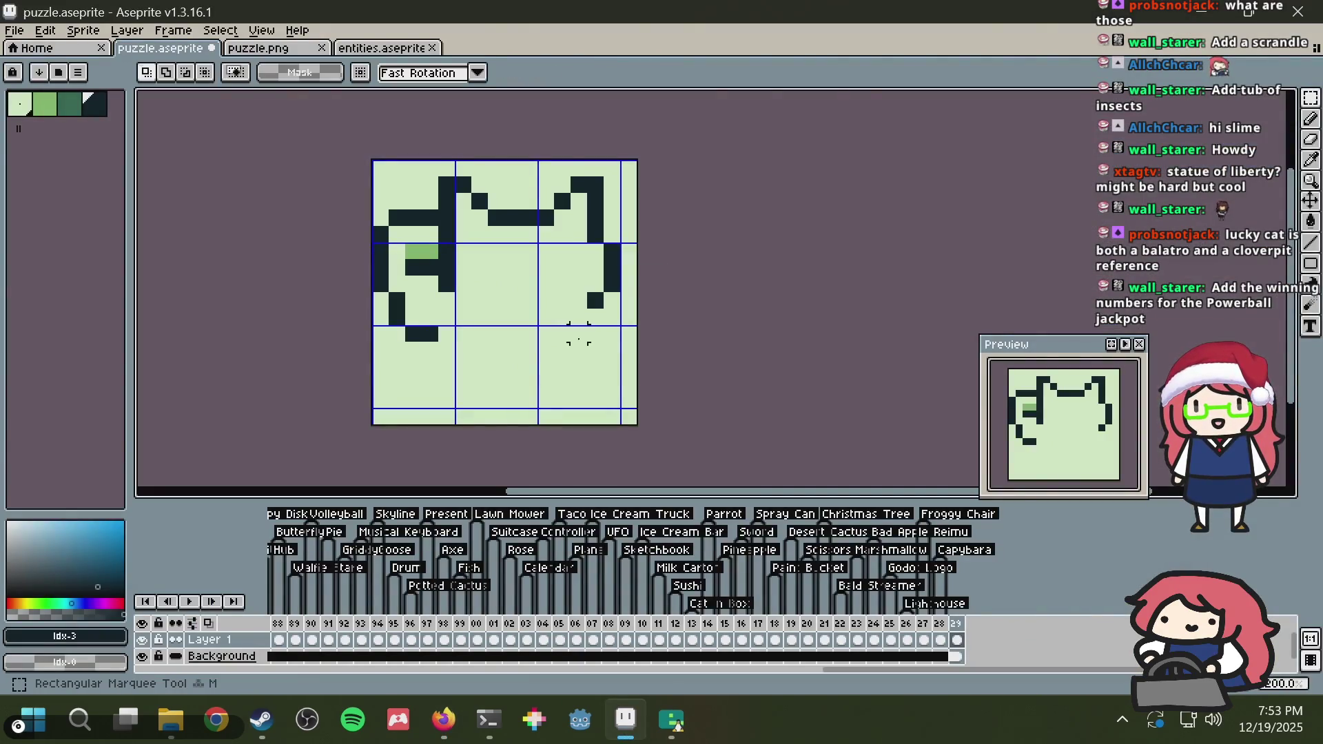
key("ctrl+a")
key("Up")
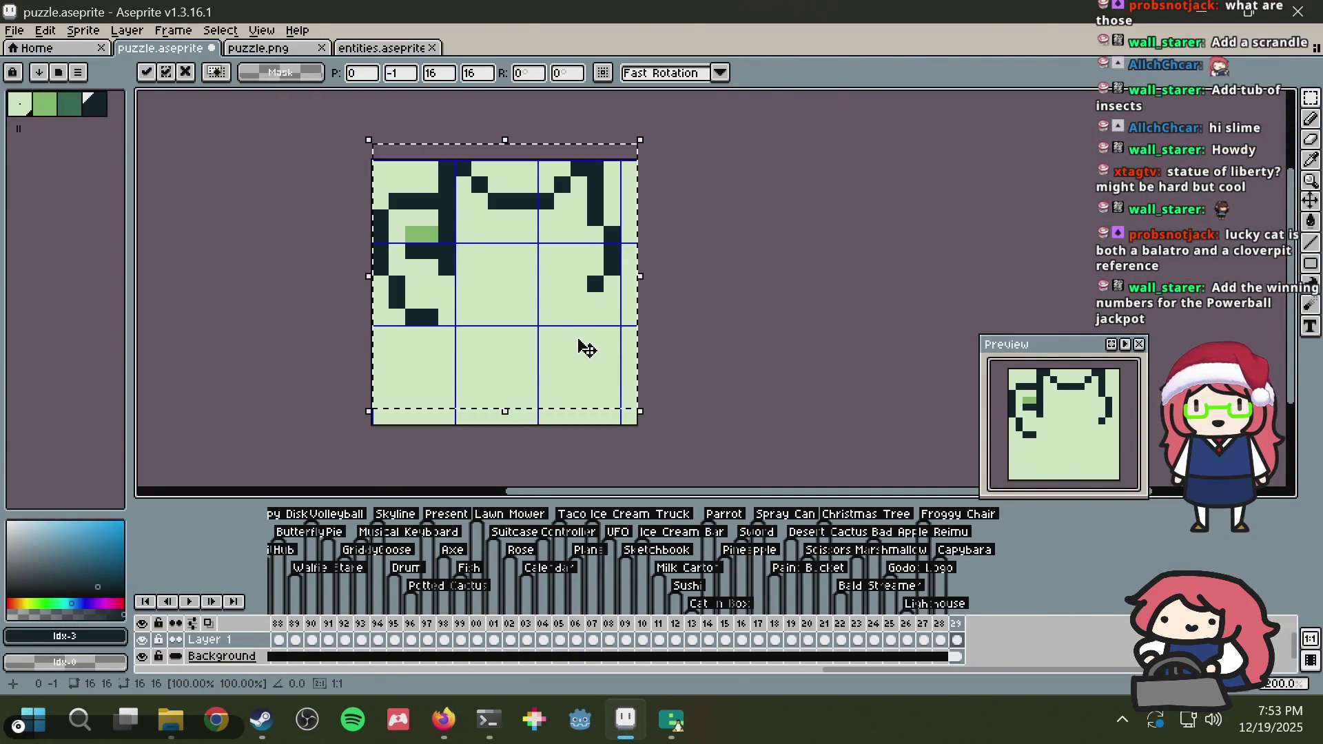
key("ctrl+d")
key("b")
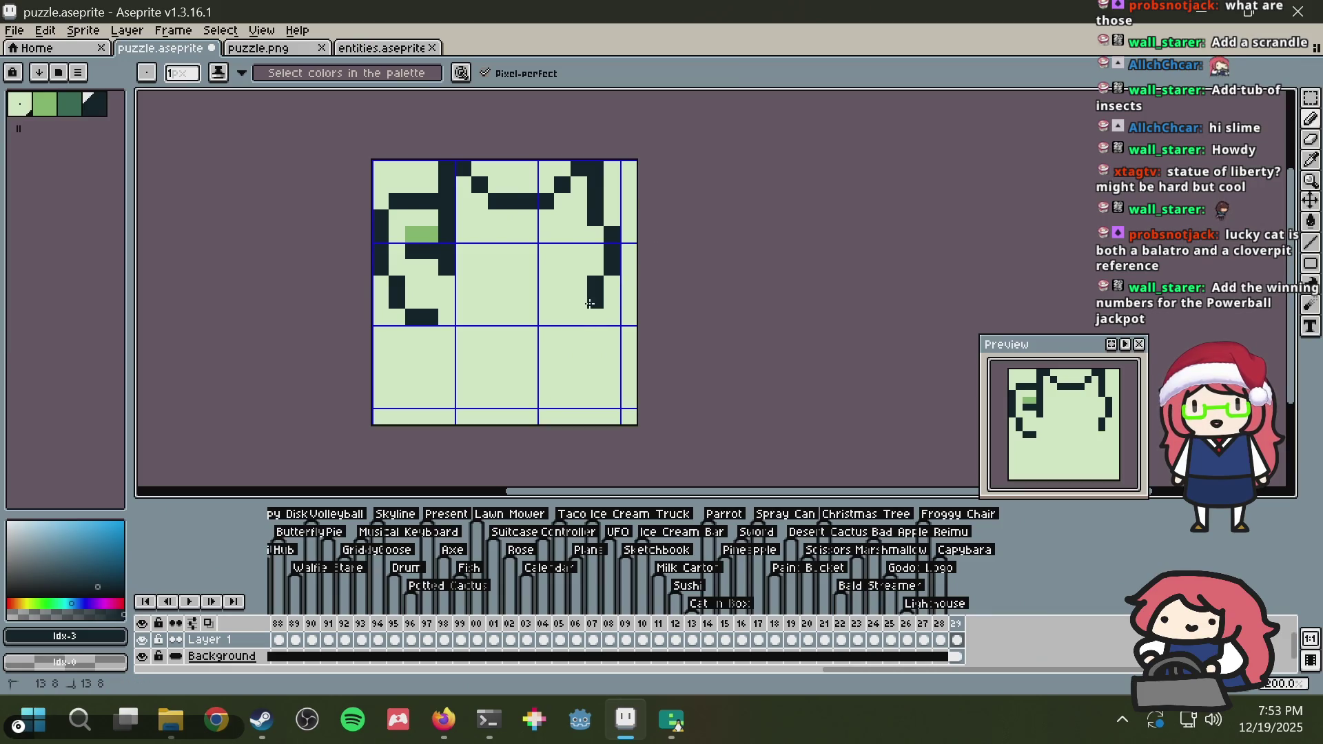
key("alt+Tab")
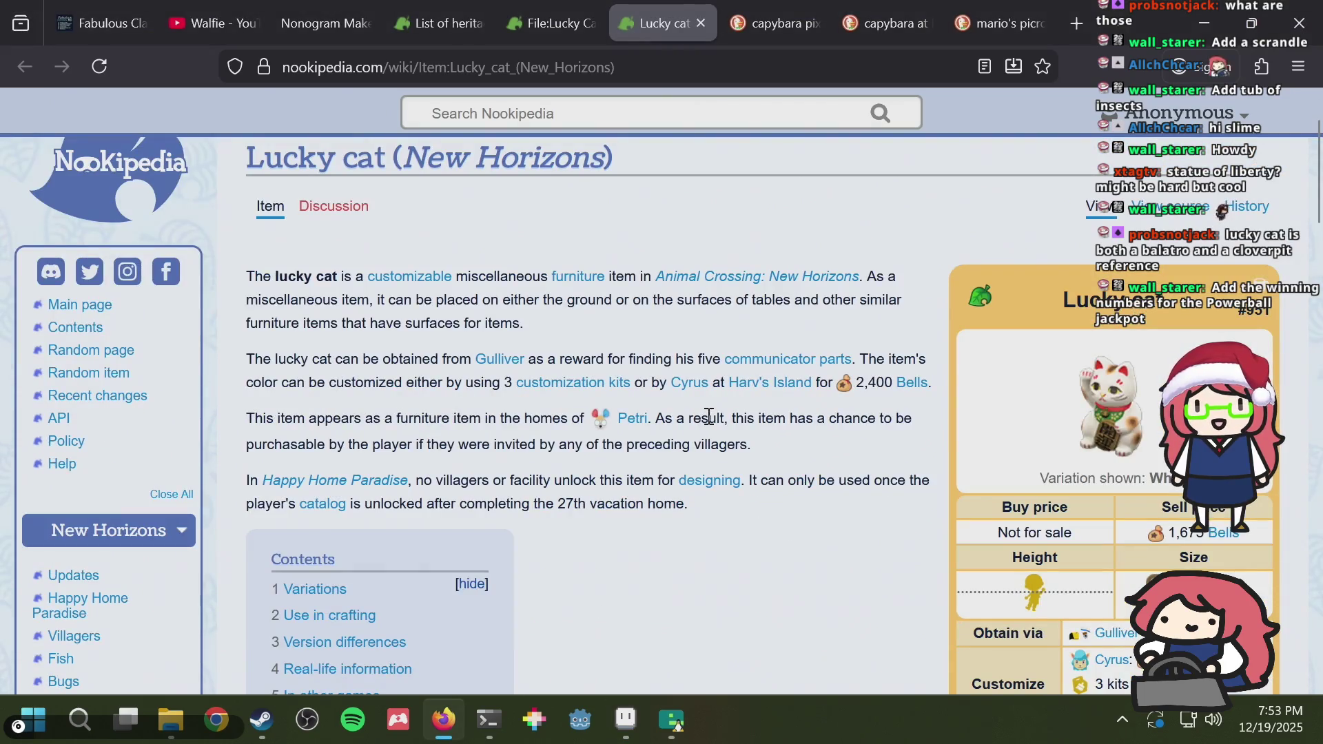
Step: Extend the dark outline below the right cheek toward the raised paw
key("alt+Tab")
left_click(601, 333)
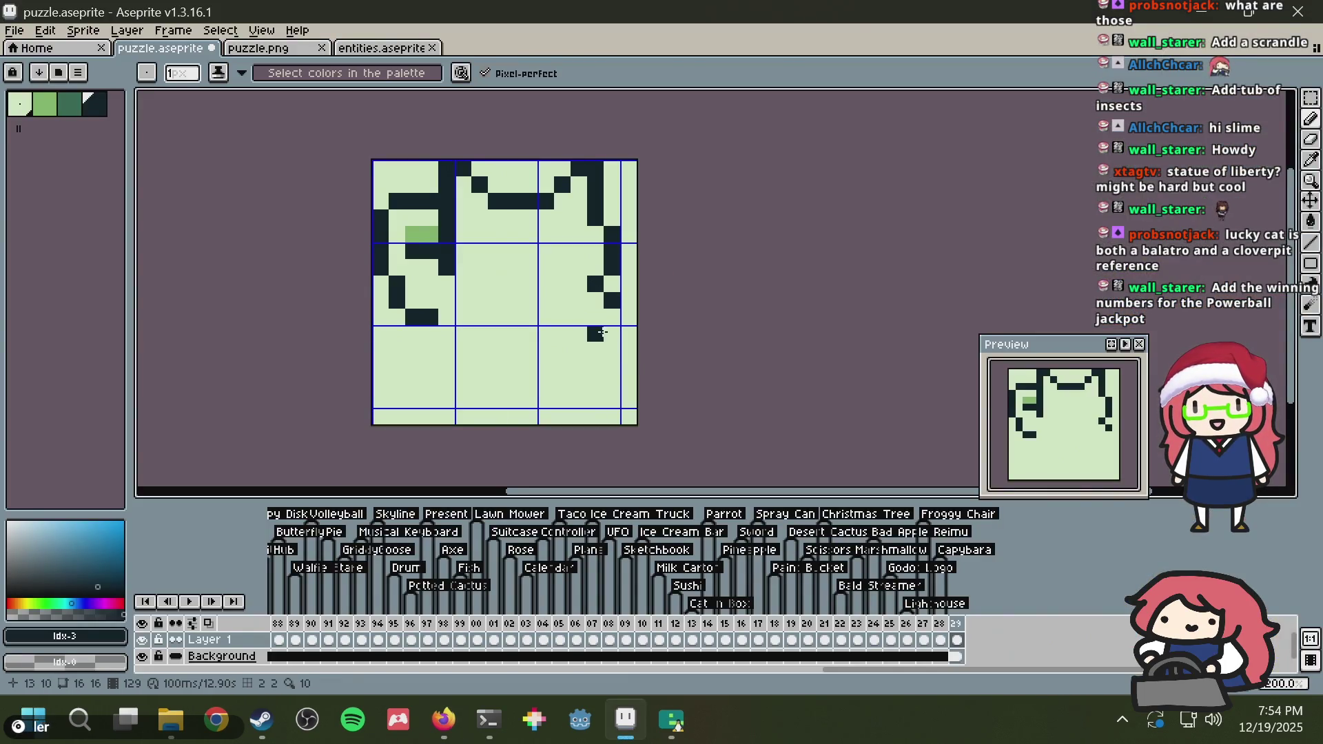
mouse_move(555, 334)
left_mouse_down()
mouse_move(532, 349)
mouse_move(547, 384)
mouse_move(596, 367)
mouse_move(581, 381)
mouse_move(597, 384)
mouse_move(612, 365)
mouse_move(611, 316)
mouse_move(553, 325)
left_mouse_up()
key("z")
key("ctrl+z")
key("b")
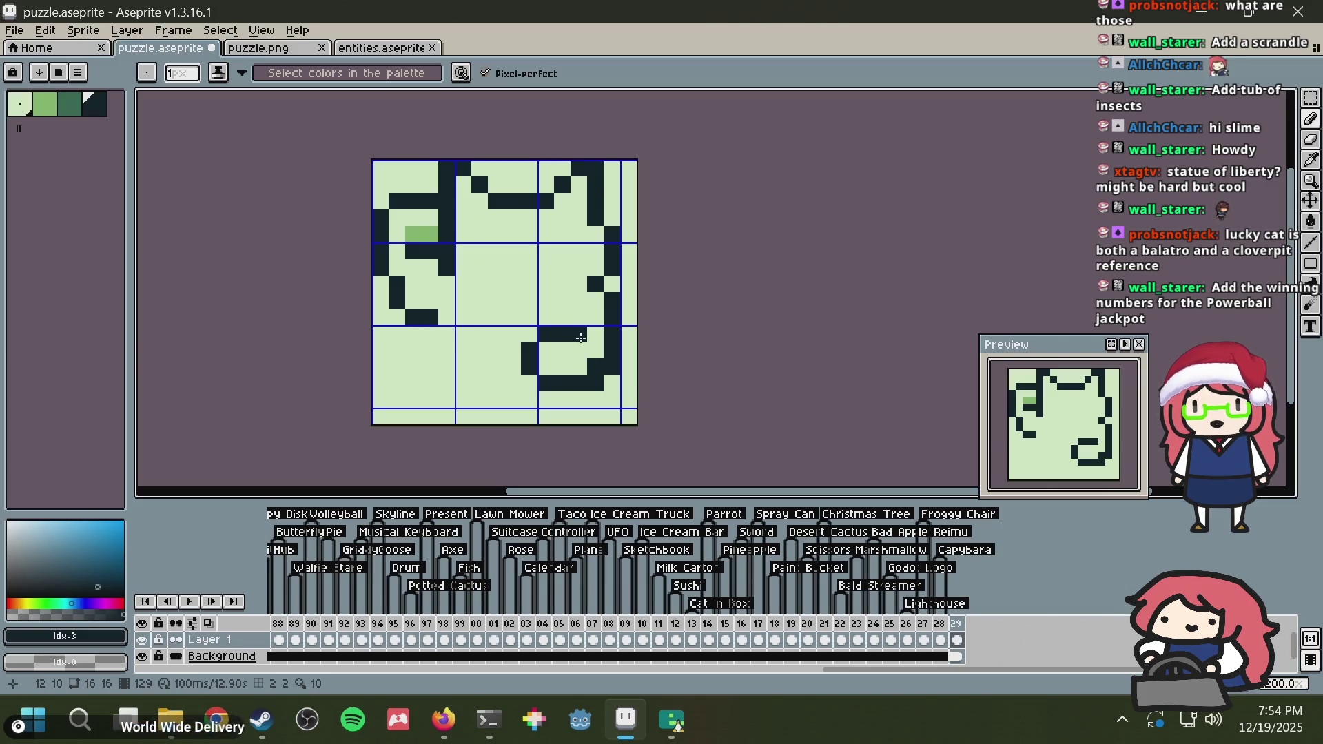
Step: Shape the curled paw, erasing extra pixels with the light colour and adding a dark edge pixel
left_click(580, 317)
left_click(581, 351, "alt")
left_click(579, 334)
left_click(590, 361)
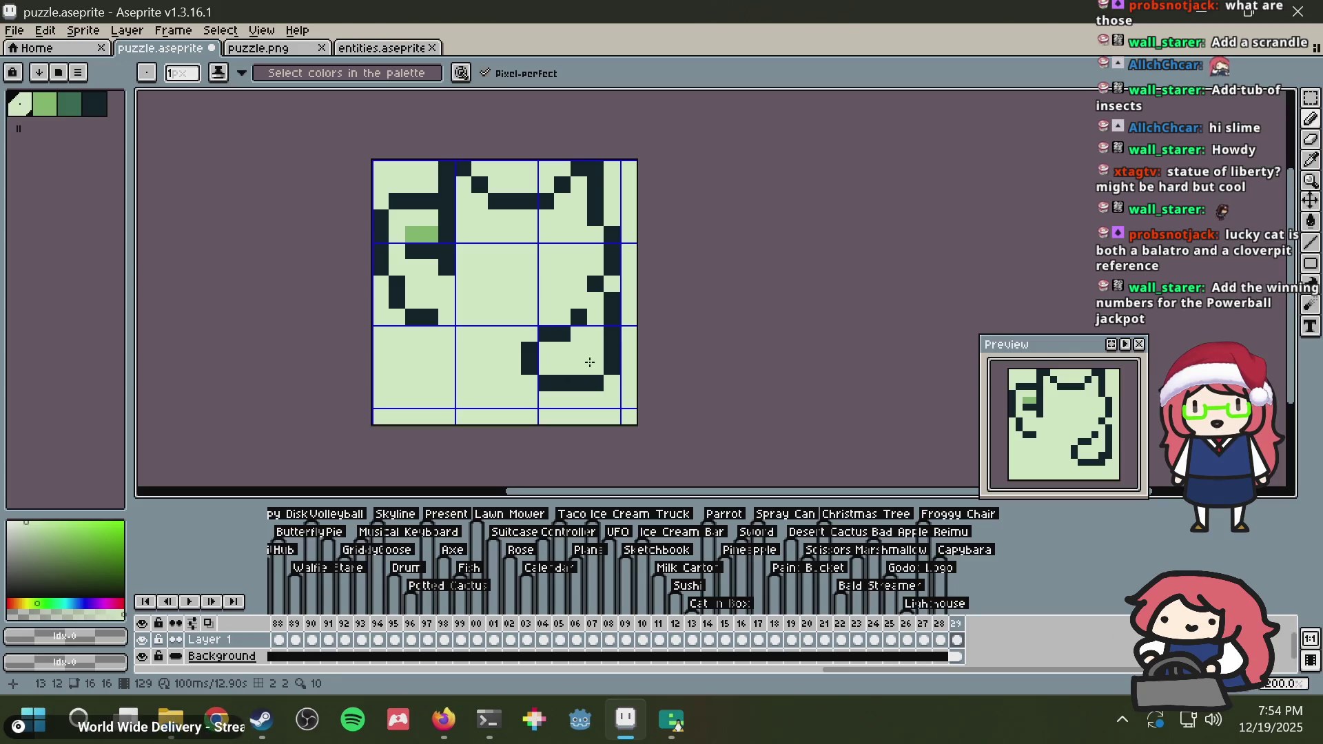
key("ctrl+z")
left_click(592, 377)
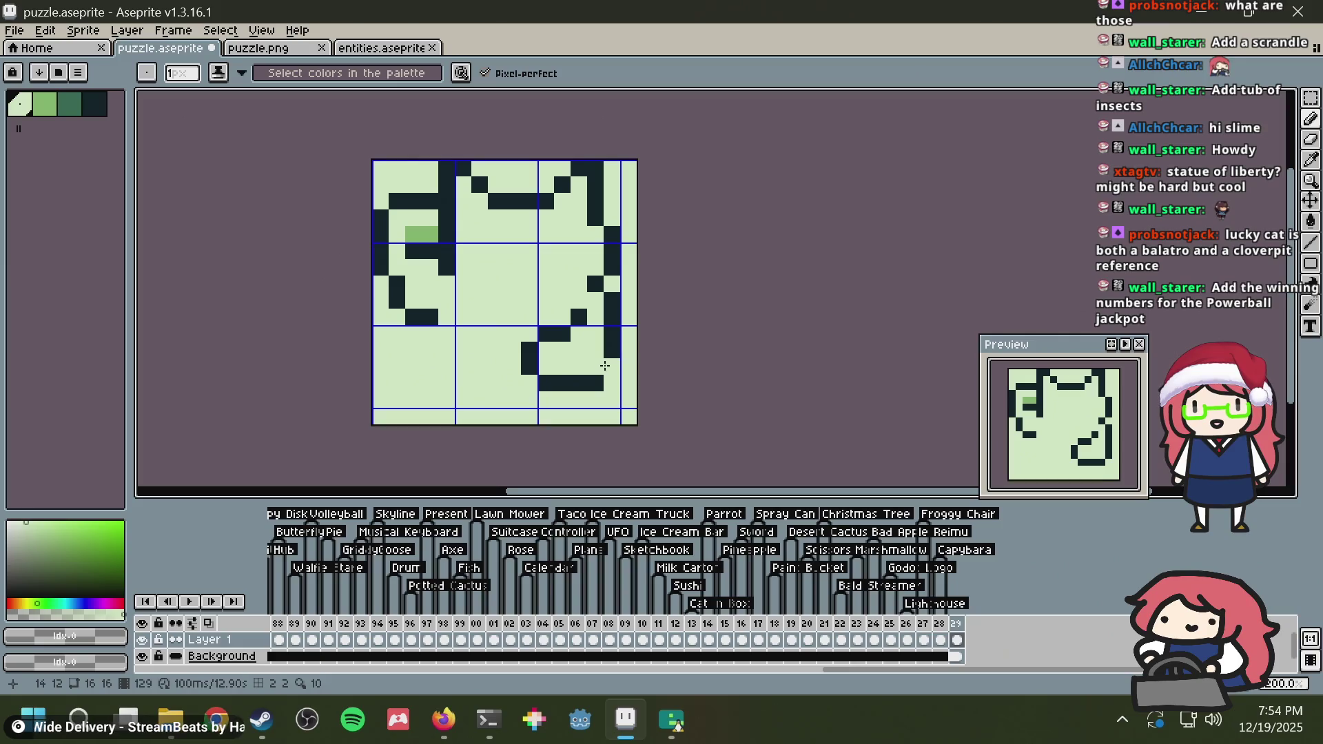
left_click(583, 377, "alt")
left_click(594, 365)
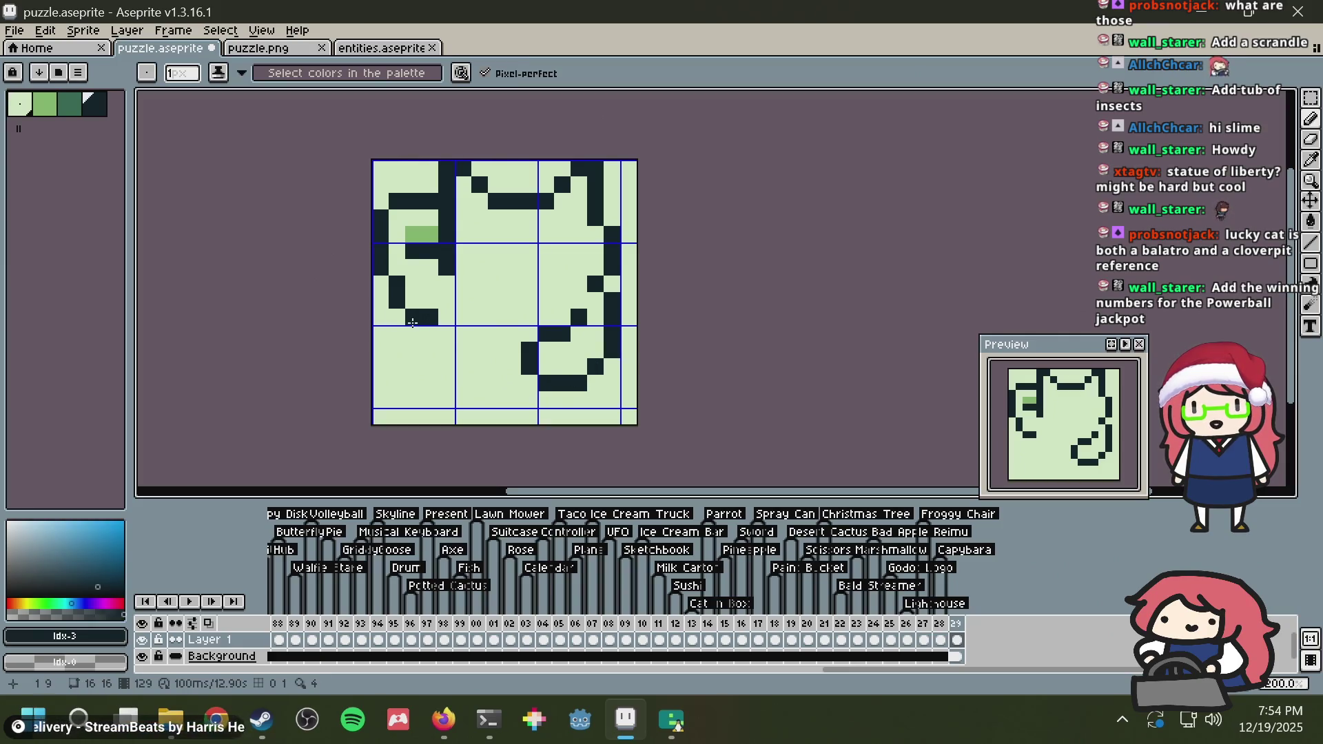
key("alt+Tab")
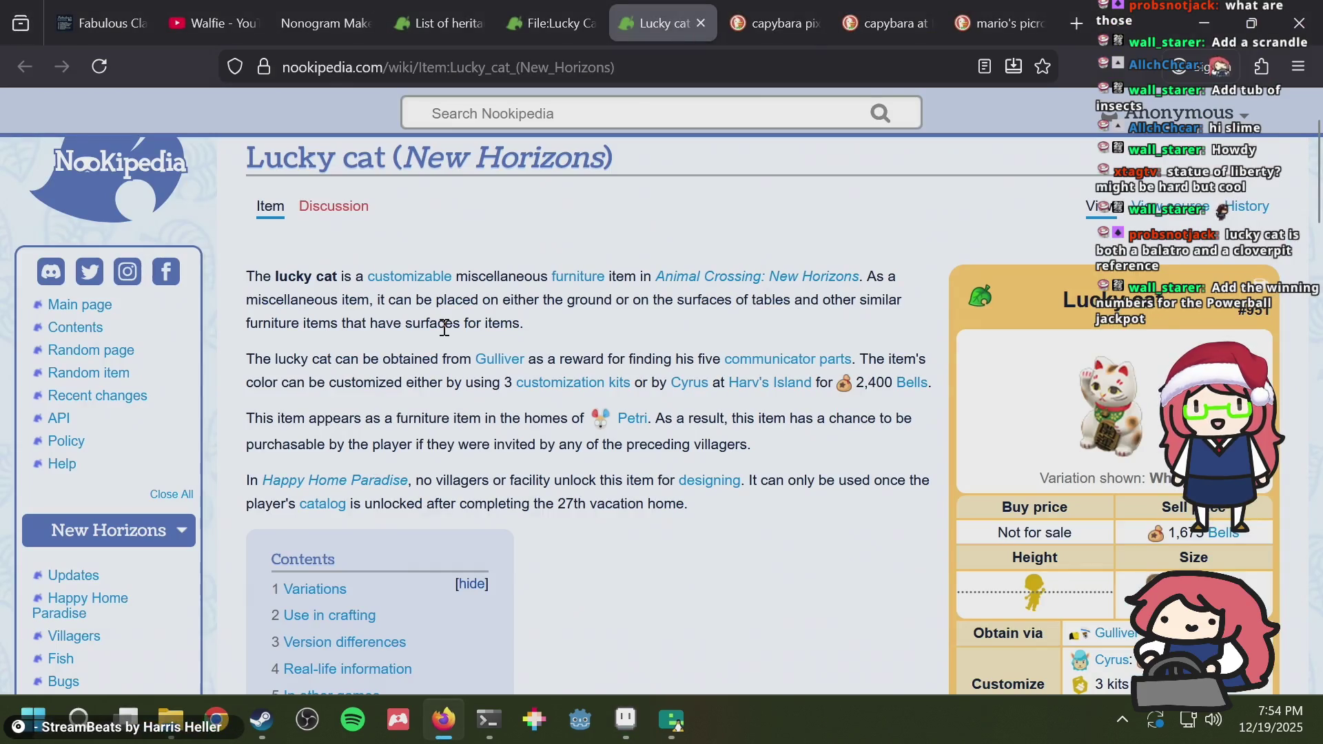
Step: Draw the diagonal dark body line down the cat's lower left side
key("alt+Tab")
left_click(446, 349)
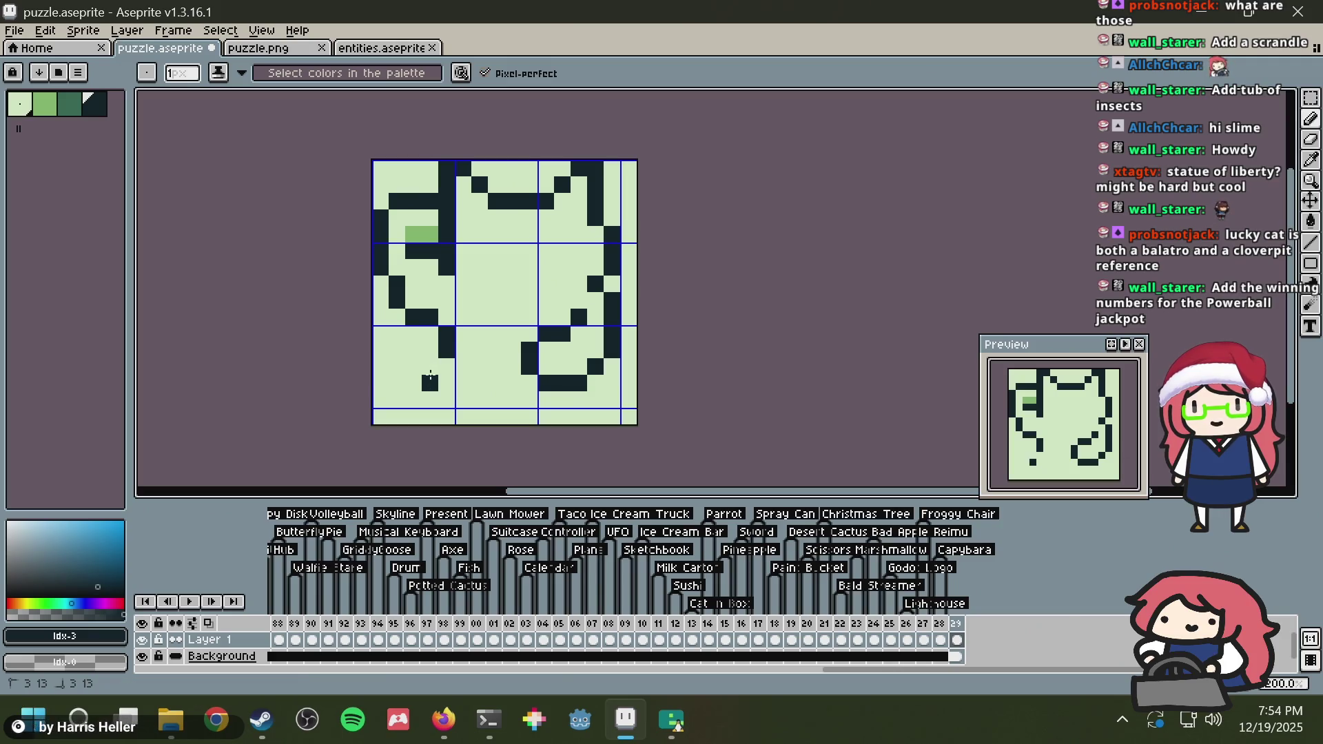
left_click_drag(430, 375, 413, 400)
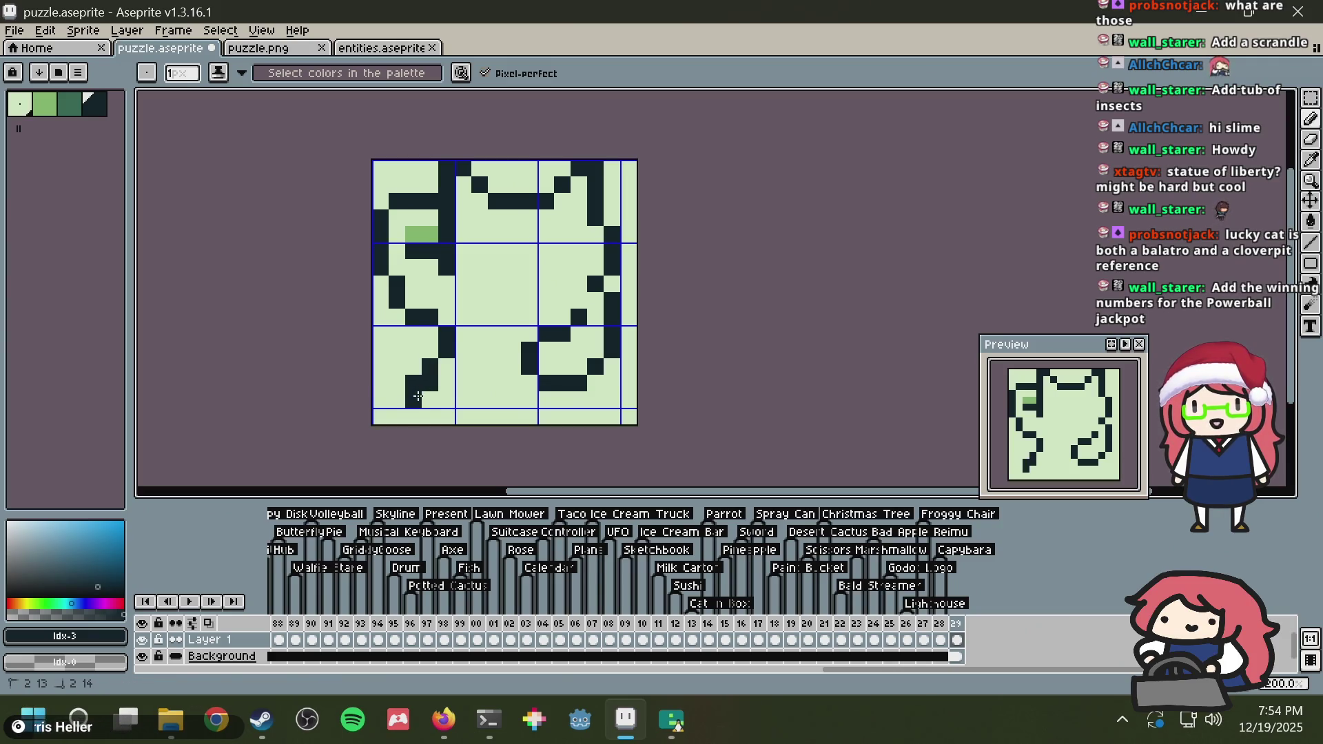
Step: Clean up the left ear pixels and recolour the pixels around the eye green and dark
key("alt")
left_click(435, 213, "alt")
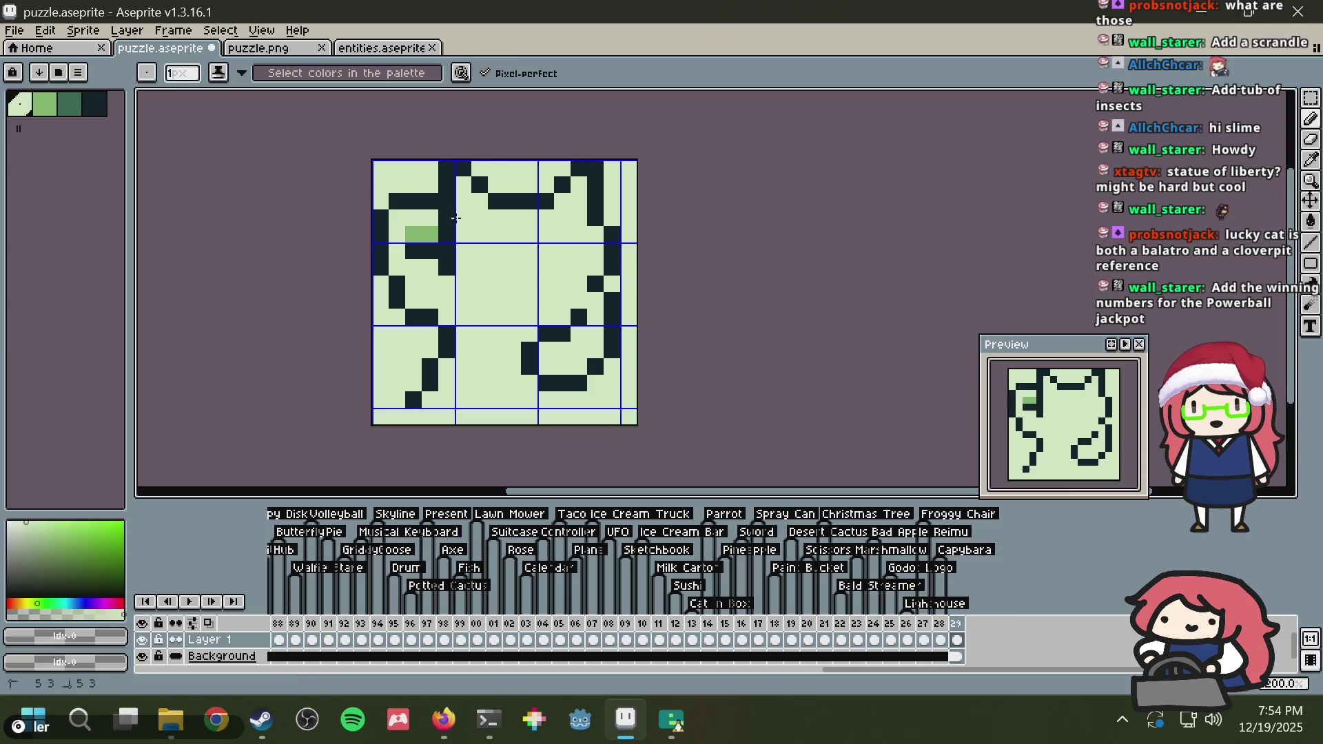
left_click(446, 234)
left_click(446, 201, "alt")
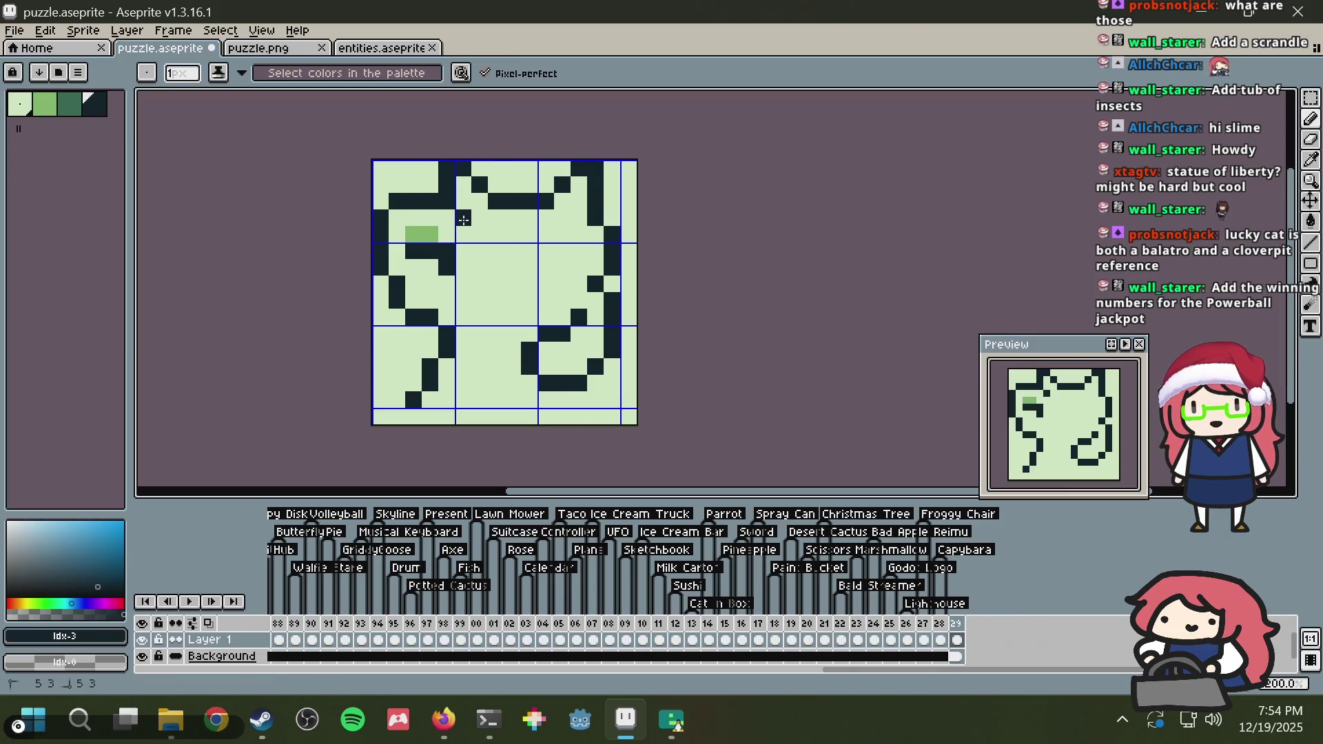
left_click_drag(463, 219, 462, 236)
right_click(502, 221)
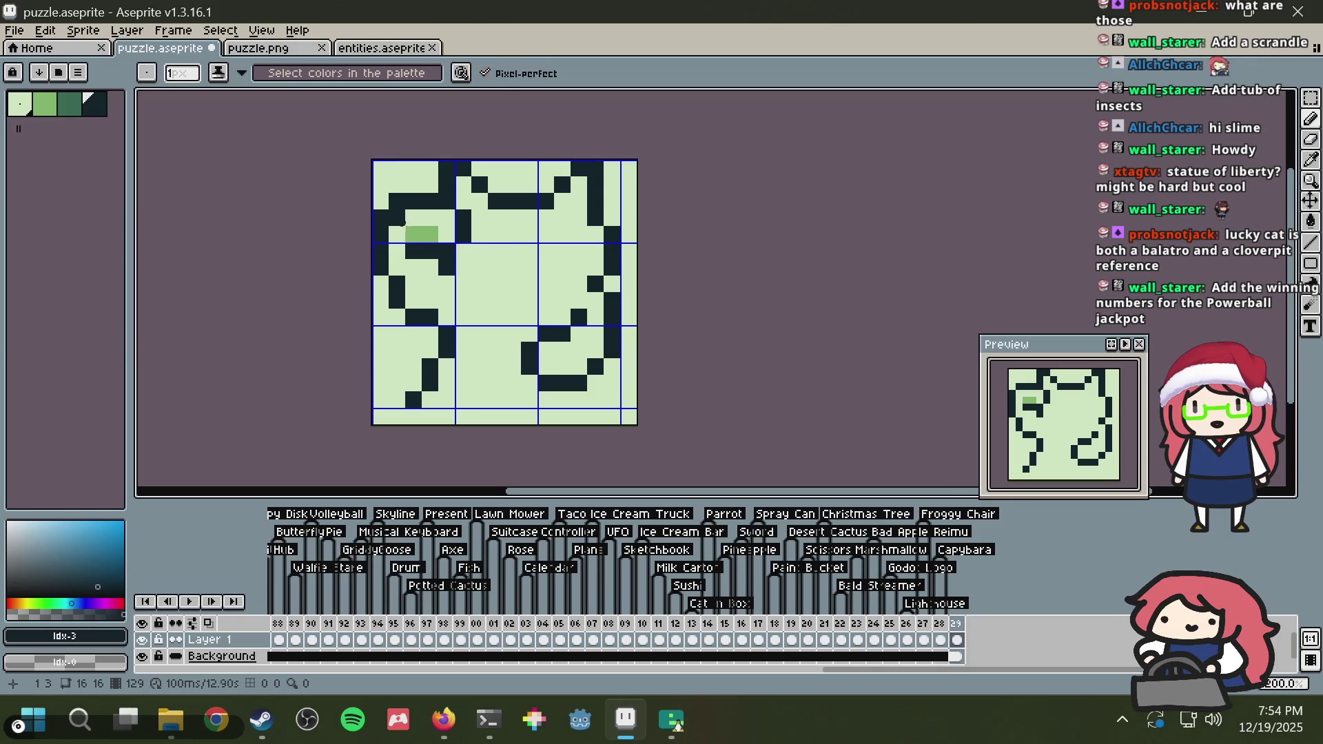
left_click(413, 235, "alt")
left_click(413, 246)
left_click(446, 252, "alt")
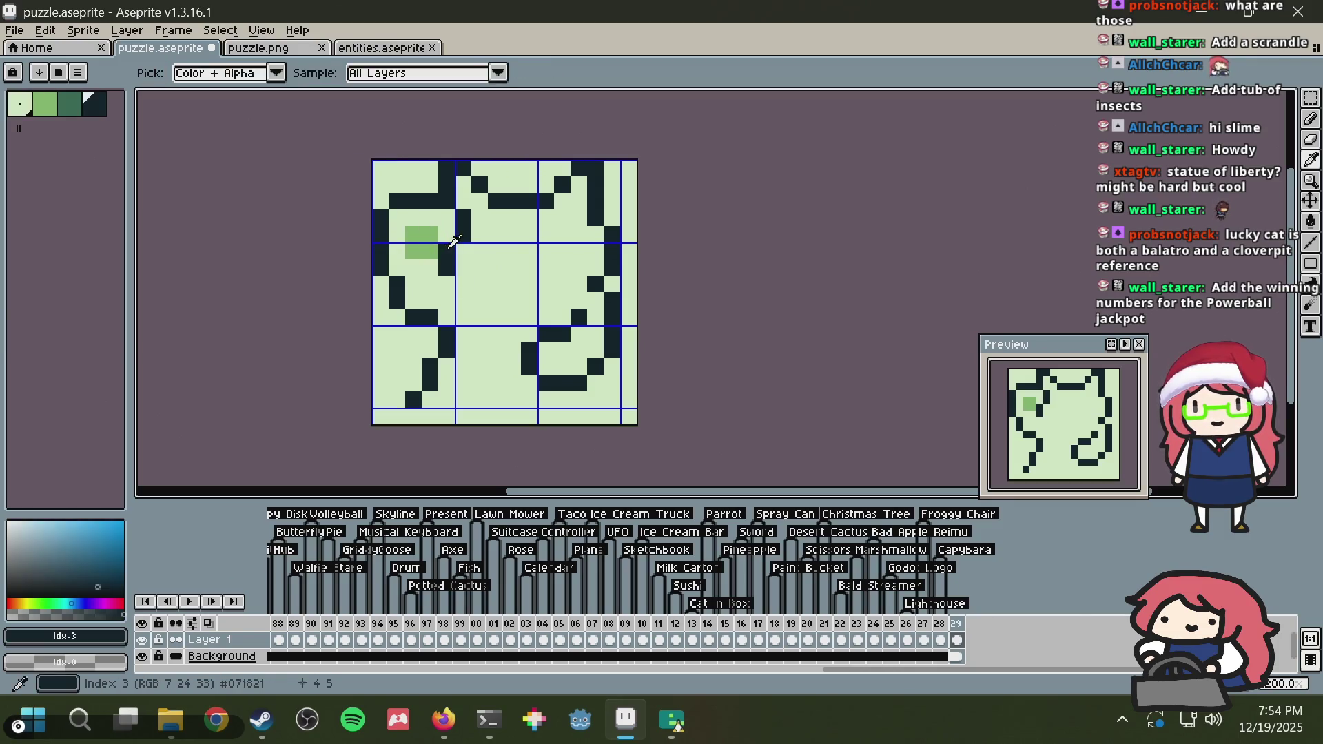
left_click_drag(414, 252, 429, 252)
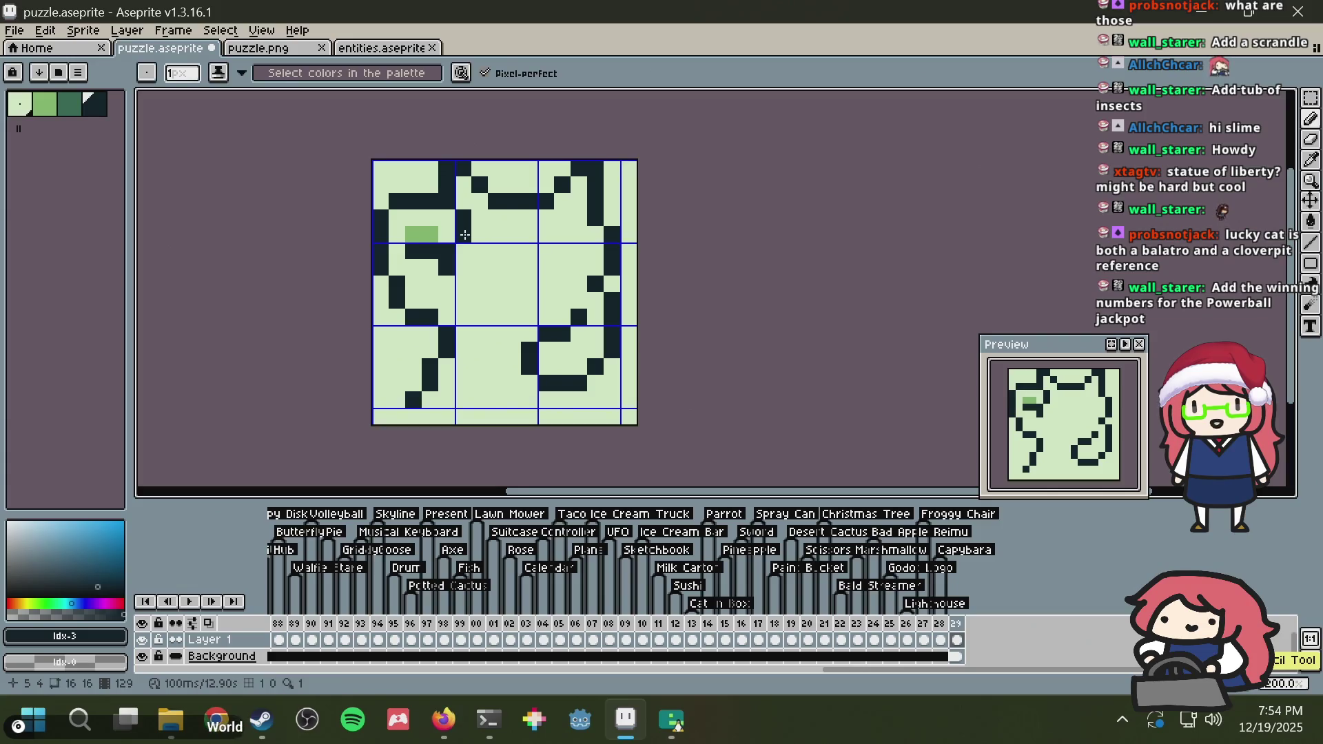
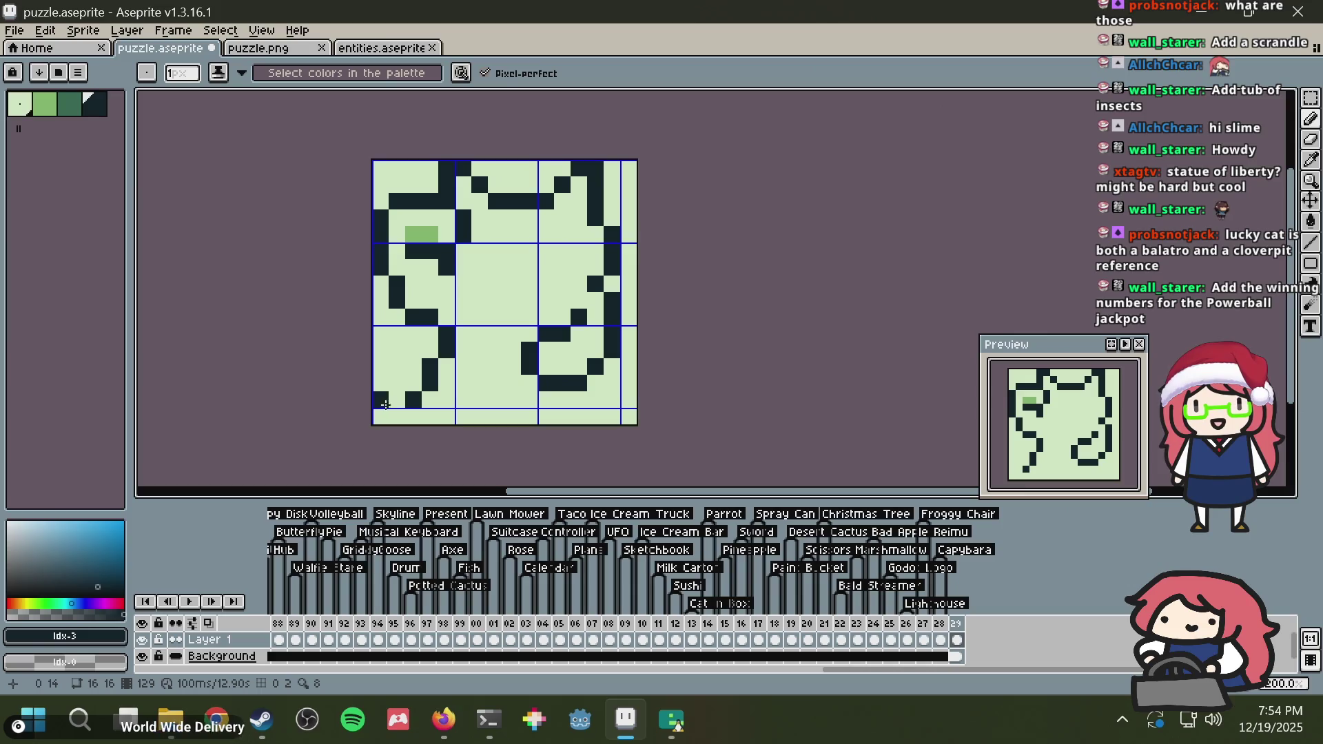
Step: Redraw the left wall's dark column, undoing the recent left-column edits
key("alt")
left_click_drag(430, 365, 430, 332)
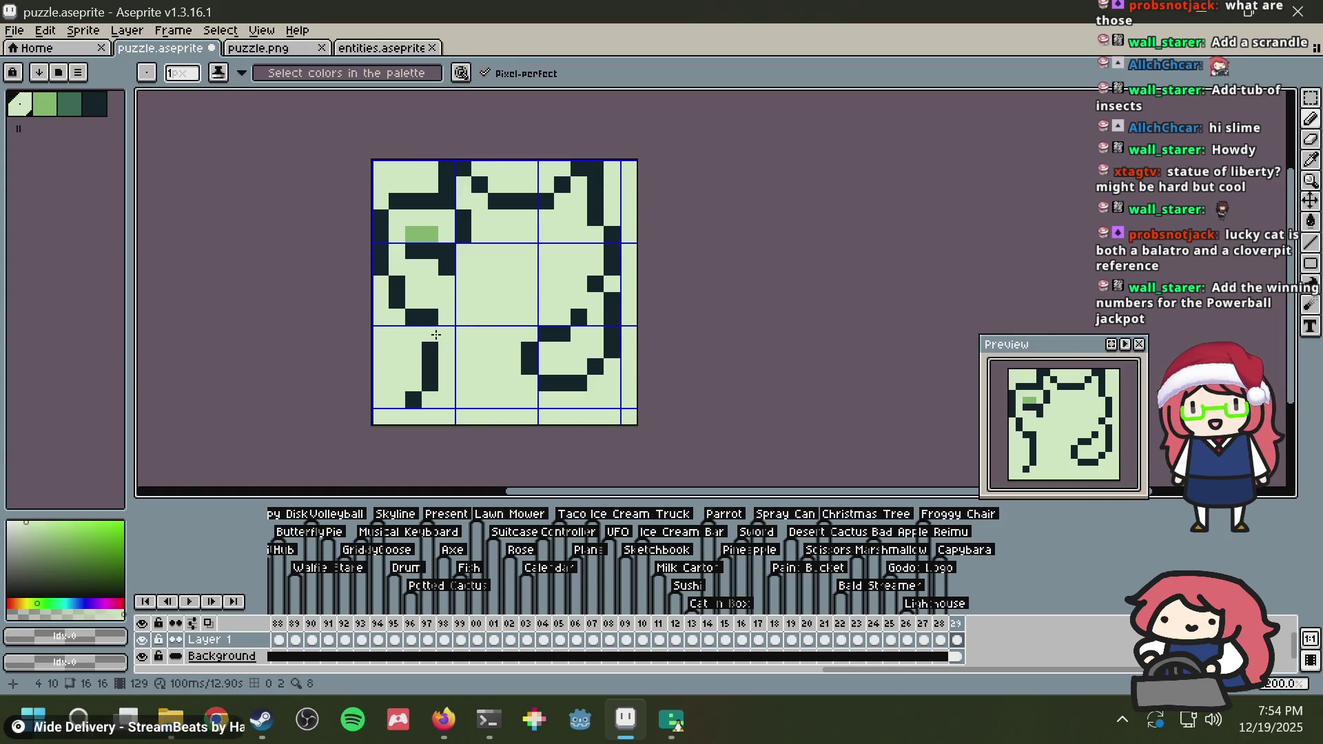
mouse_move(430, 334)
left_mouse_down()
mouse_move(434, 374)
mouse_move(416, 338)
mouse_move(416, 356)
left_mouse_up()
left_click(431, 381)
left_click(427, 317, "alt")
key("ctrl+z")
key("ctrl+z")
key("ctrl+z")
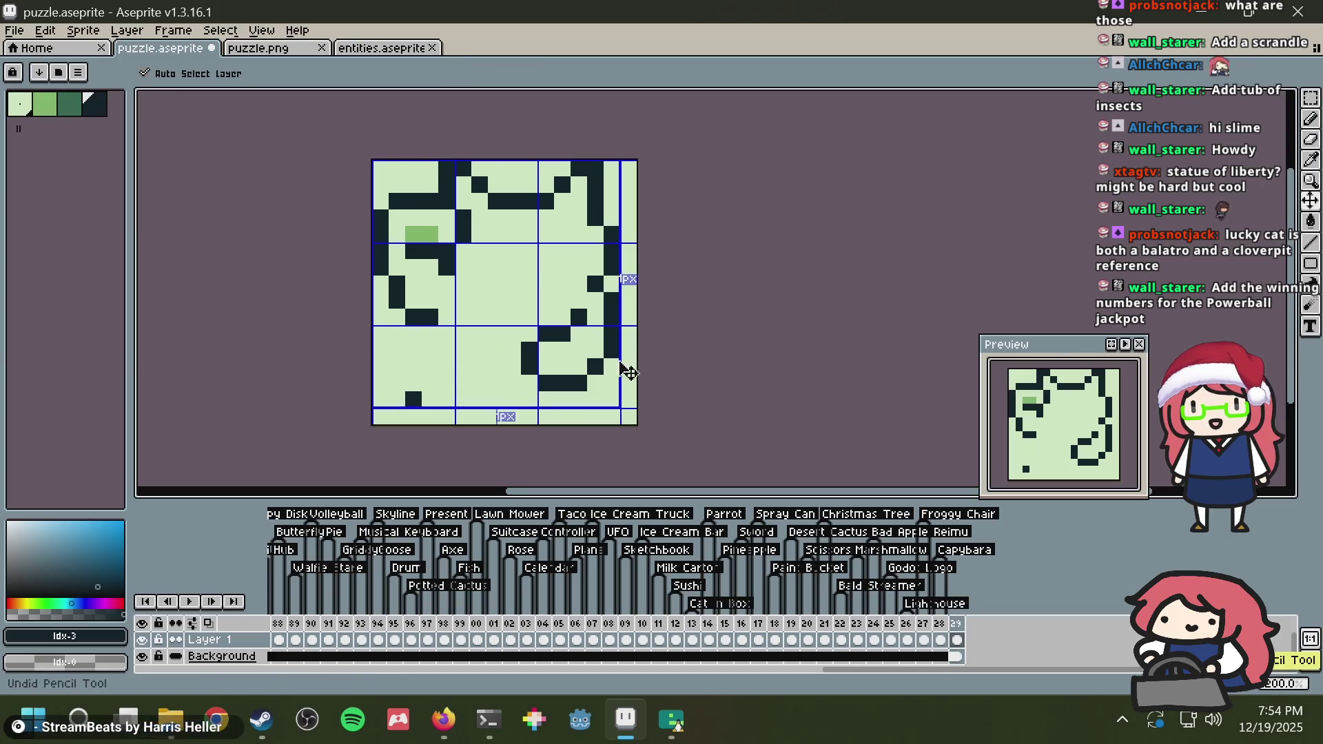
Step: Move a right-wall pixel up and inward, and extend the right wall down through rows 12–14
left_click_drag(557, 356, 574, 336)
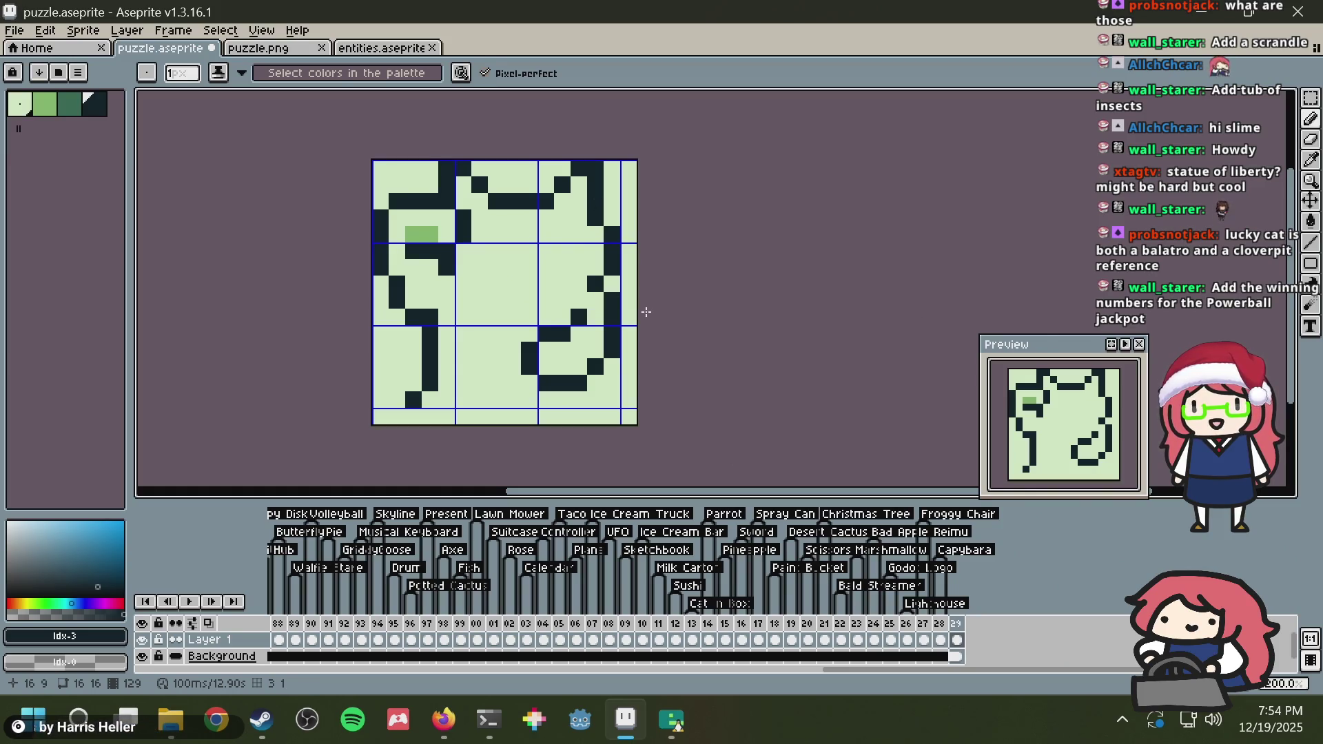
key("alt+Tab")
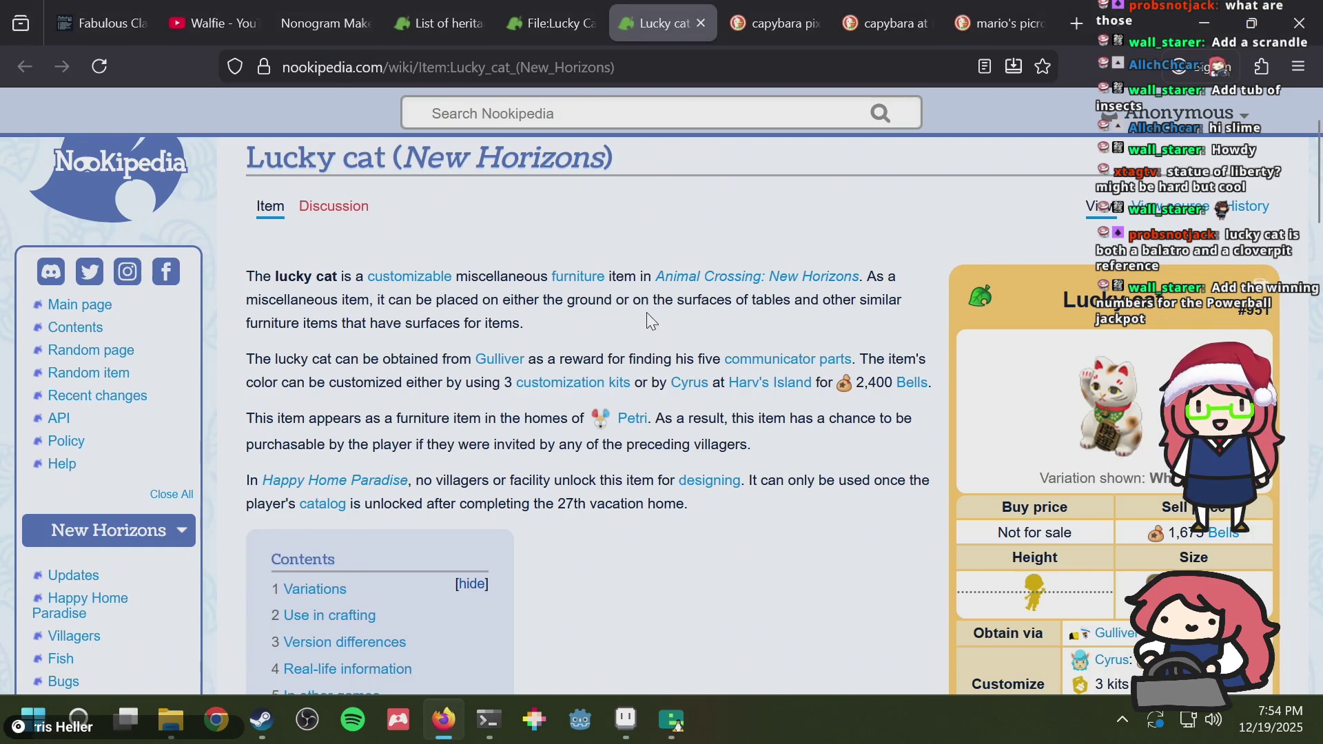
key("alt+Tab")
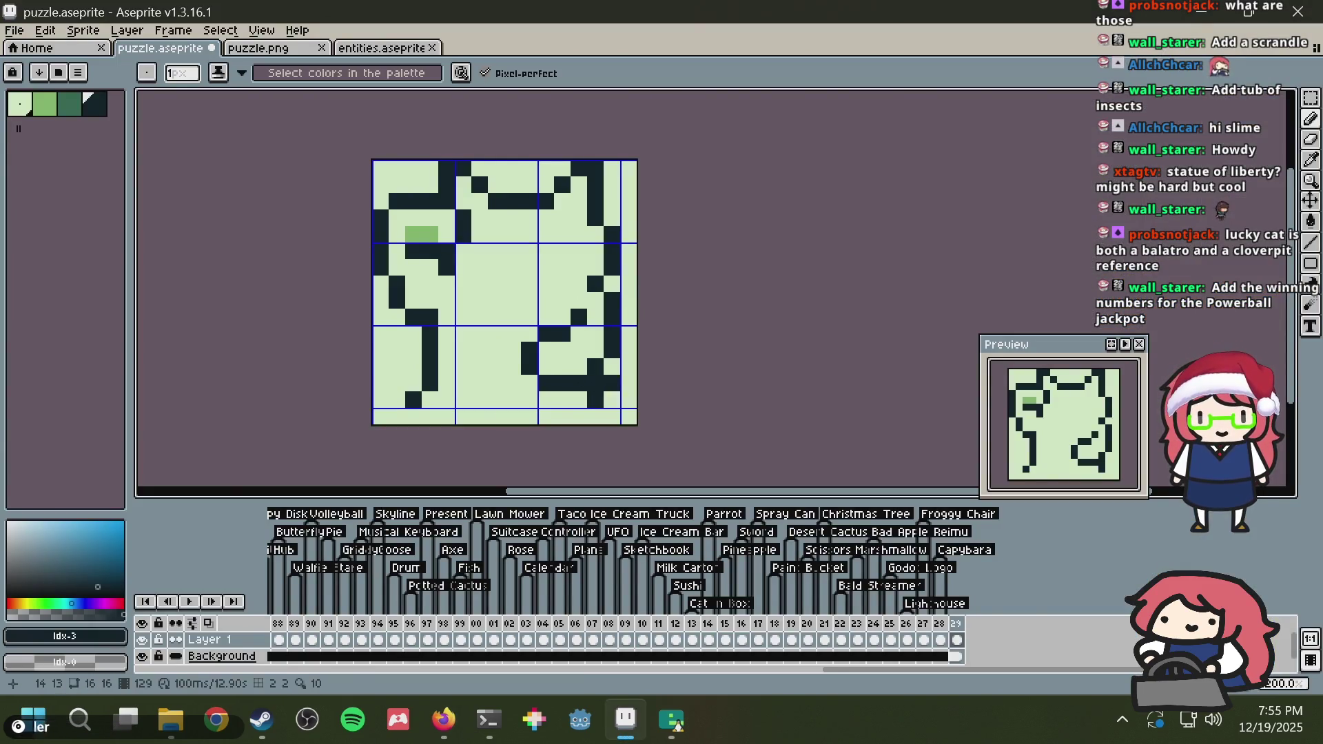
left_click_drag(610, 369, 606, 398)
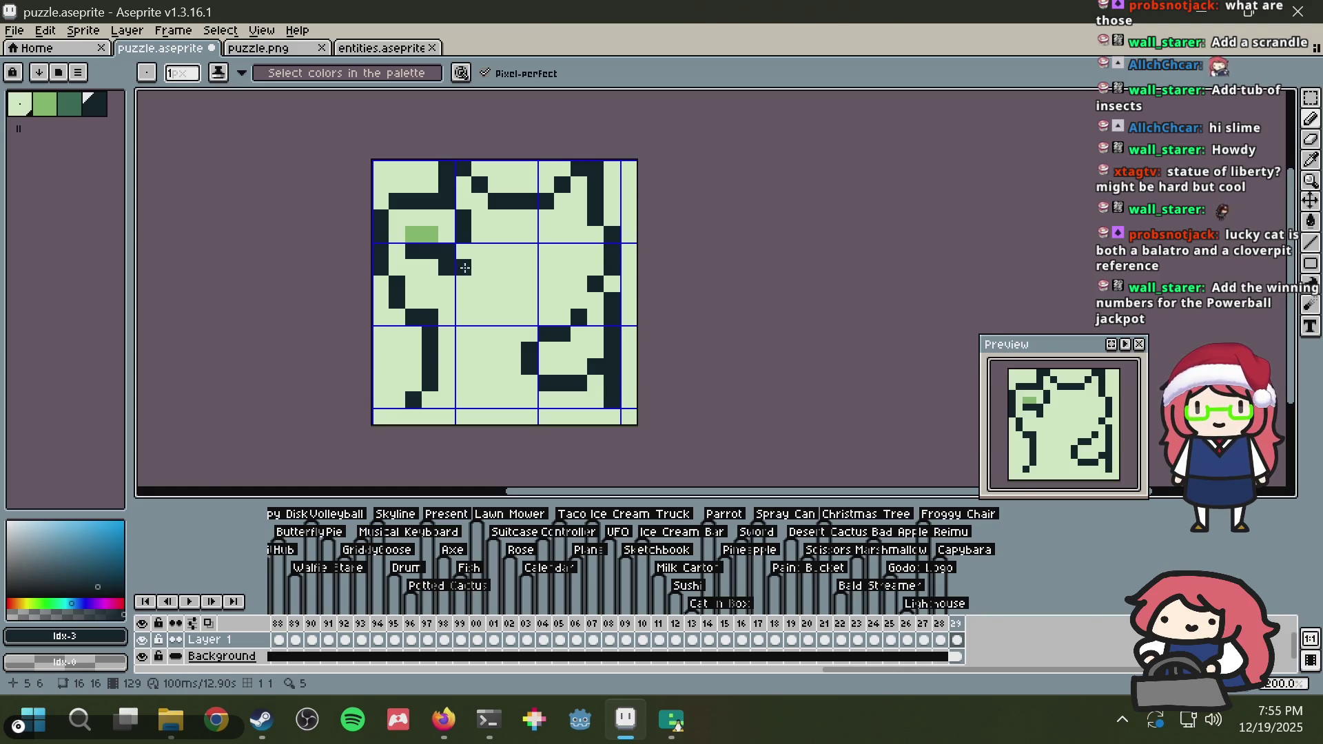
Step: Add dark marks across middle rows 5–6, including a pixel at cell (9,6)
left_click(481, 250)
left_click_drag(487, 248, 498, 250)
left_click(563, 250)
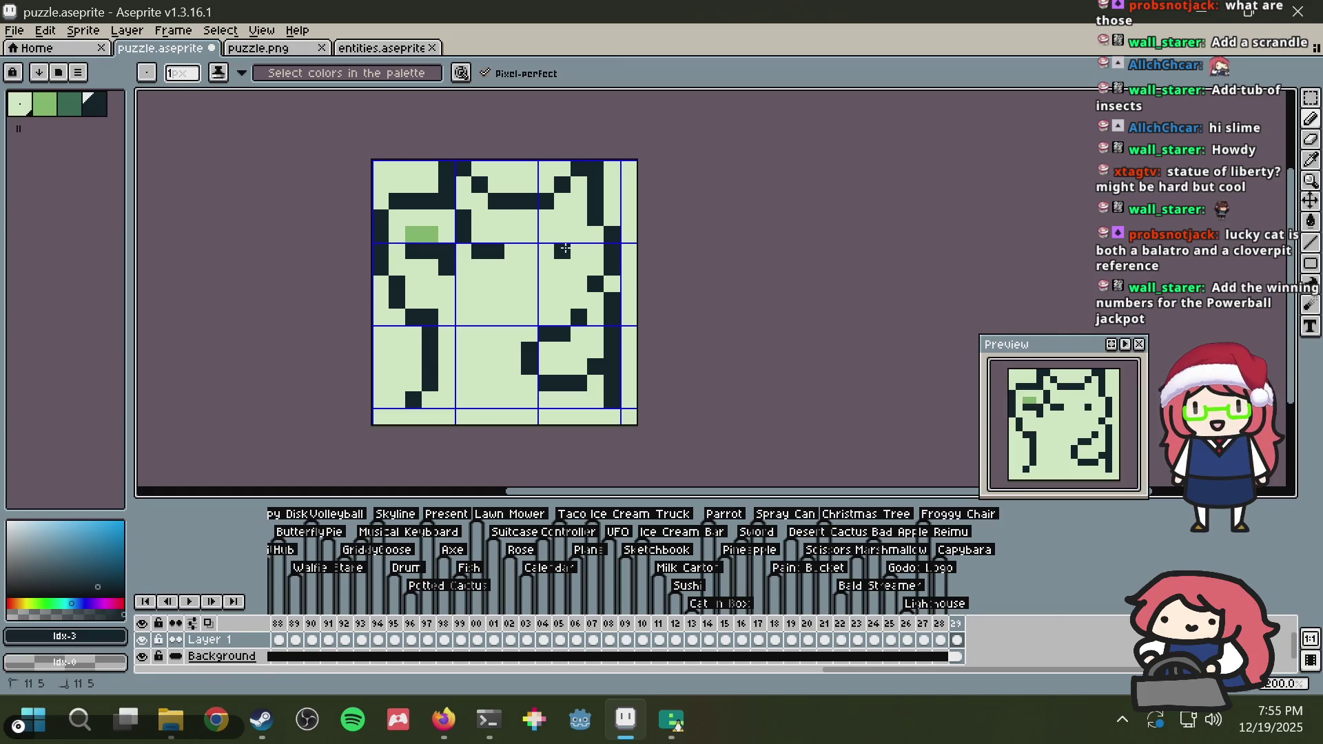
left_click(553, 249)
key("ctrl+z")
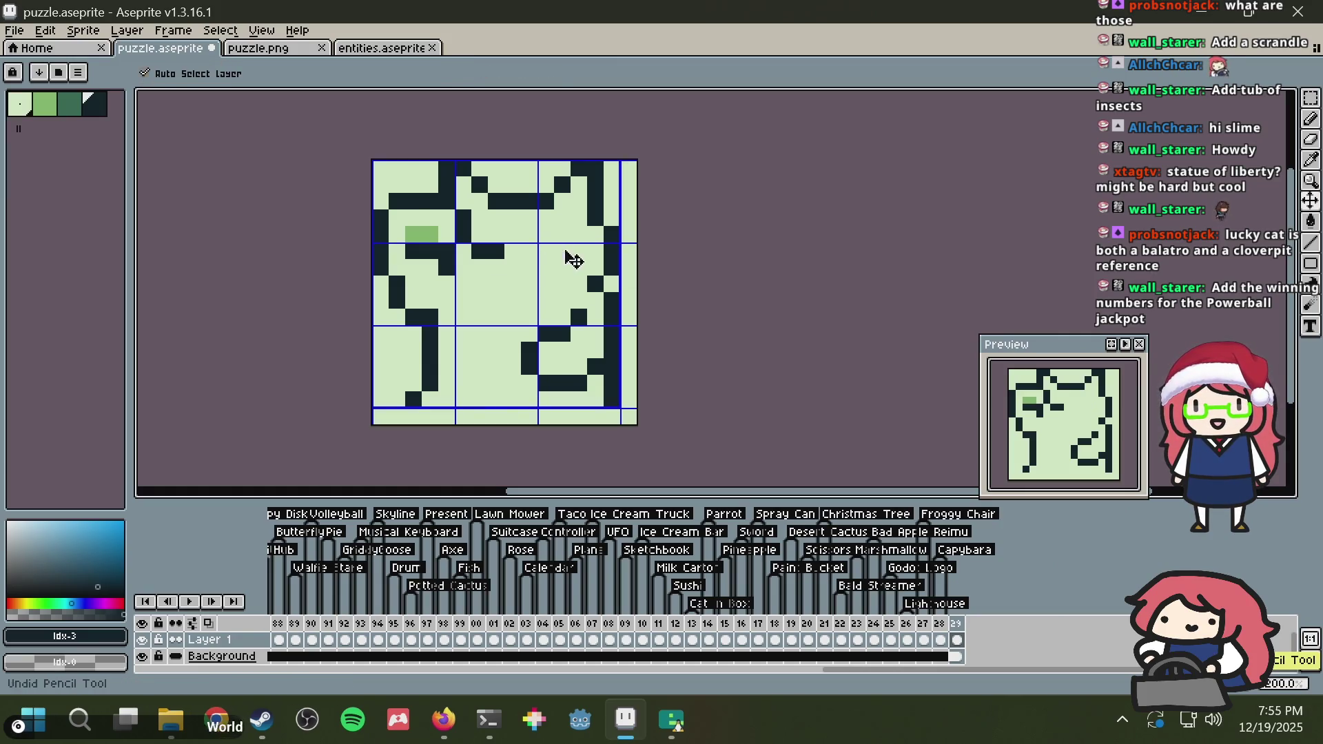
left_click_drag(563, 248, 575, 247)
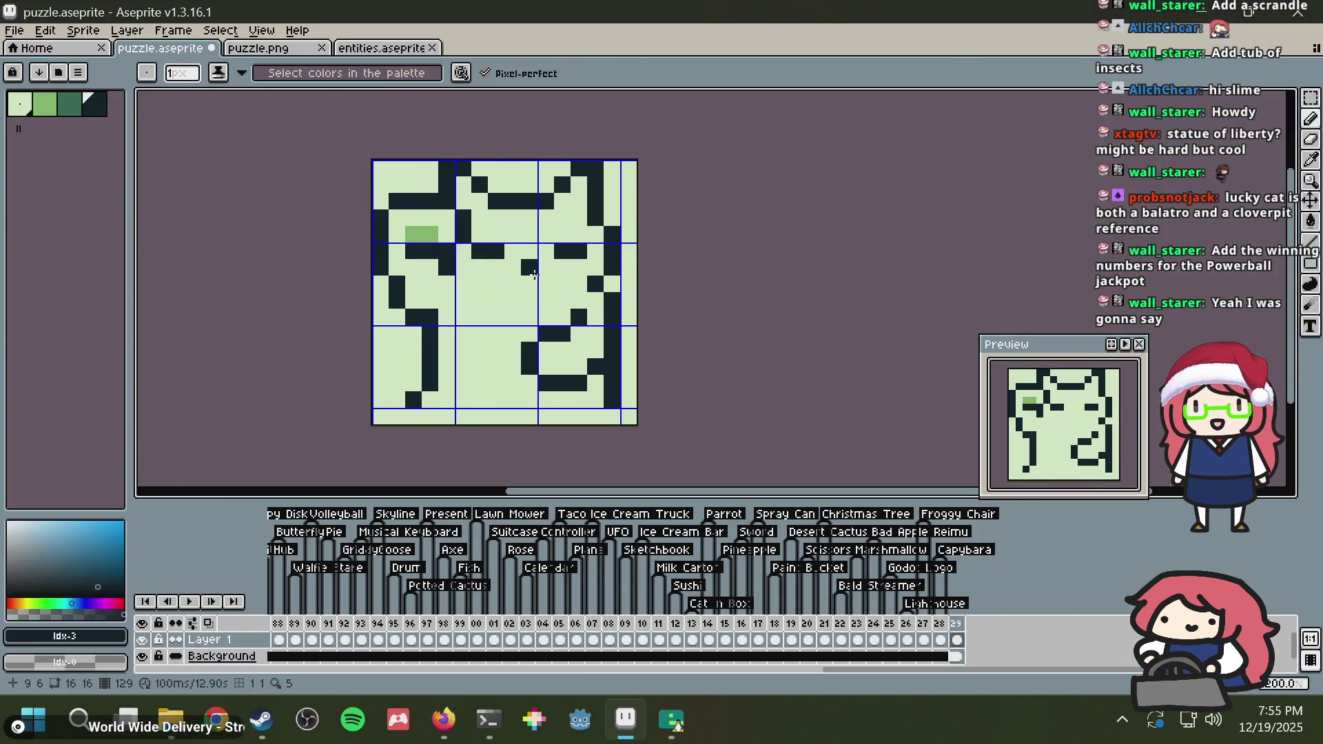
left_click(534, 275)
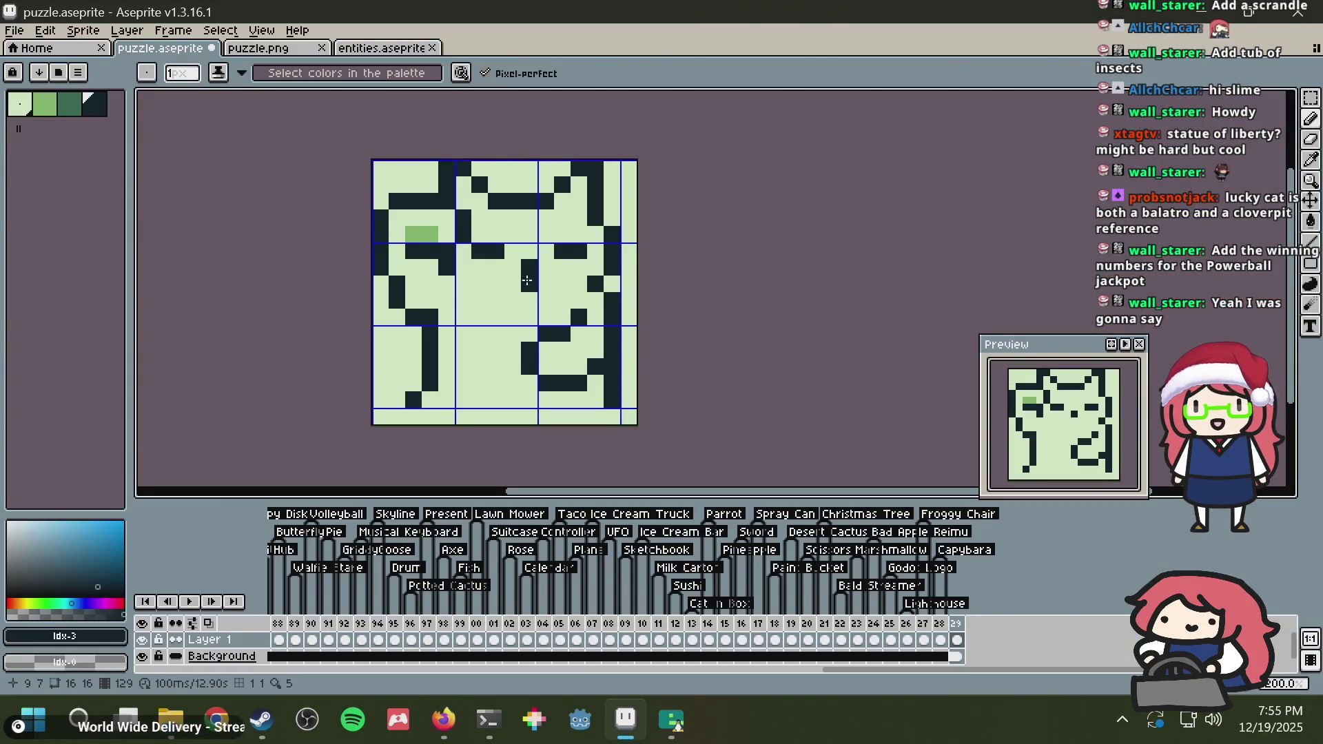
Step: Paint dark pixels at cells (8,7) and (10,7), then tidy the left column's extra dark pixels
left_click(513, 284)
left_click(545, 284)
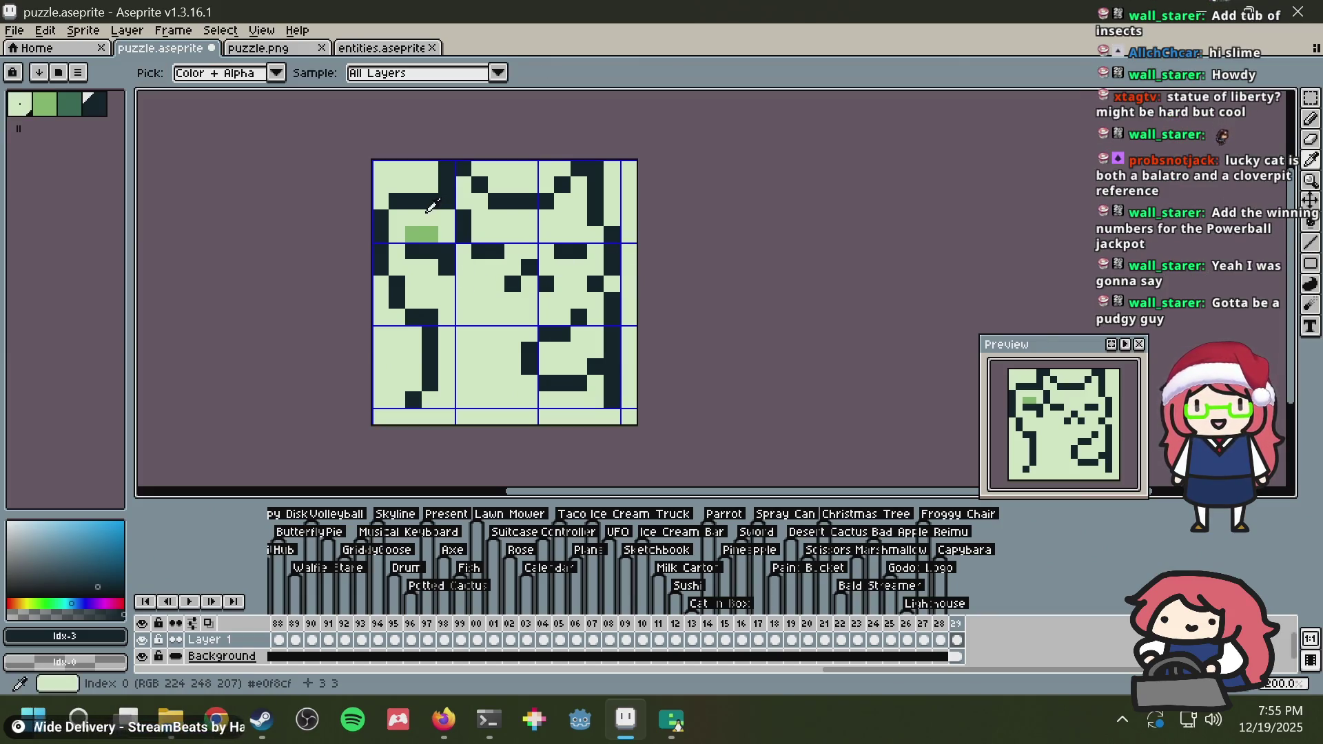
left_click(414, 383)
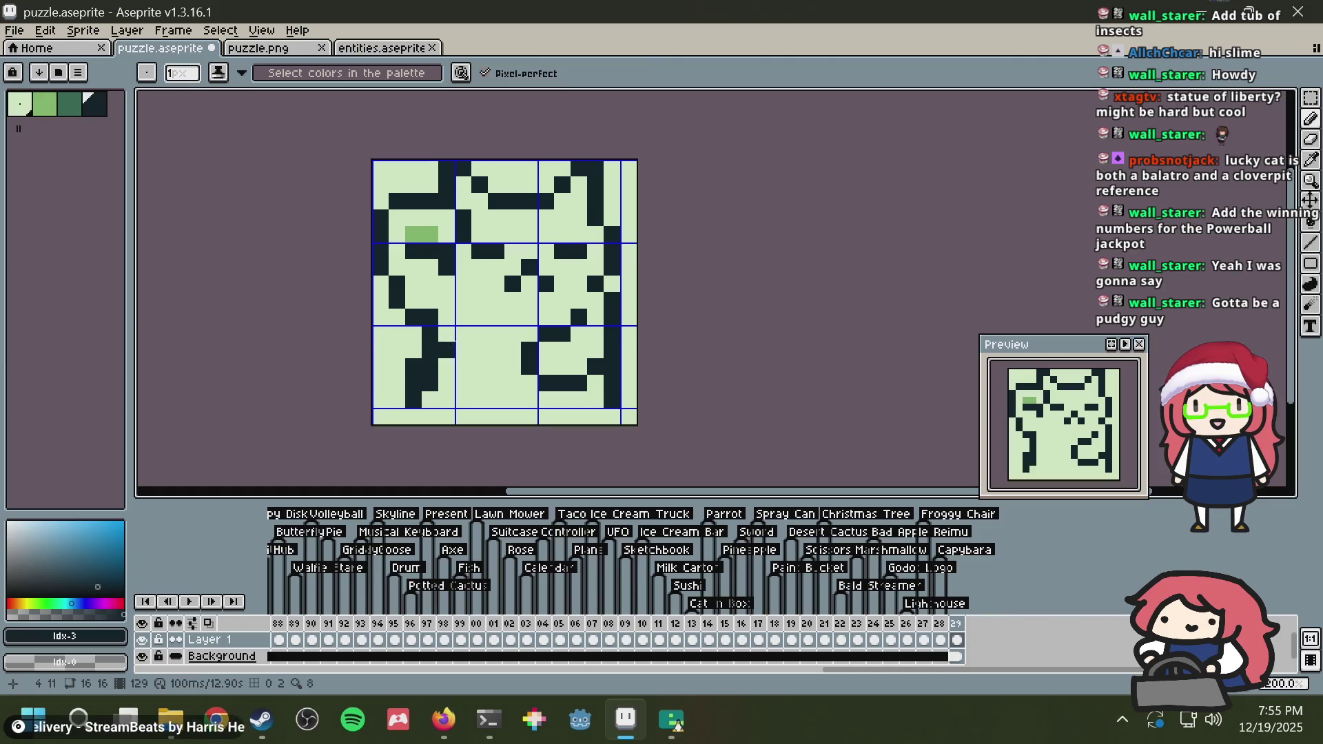
left_click(413, 351)
key("alt")
left_click(465, 341)
left_click_drag(430, 345, 430, 392)
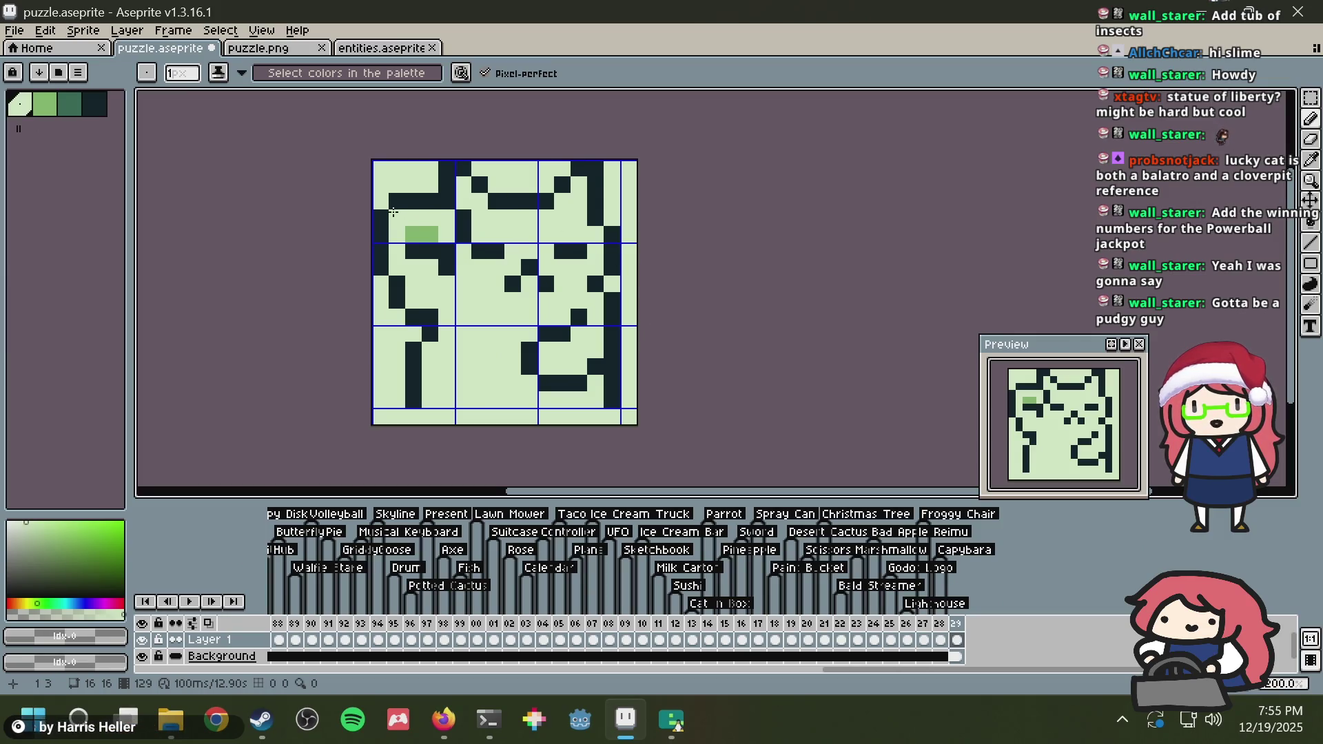
Step: Draw a dark line down the upper left and clear the outline's top-left corner pixel
left_click(393, 201, "alt")
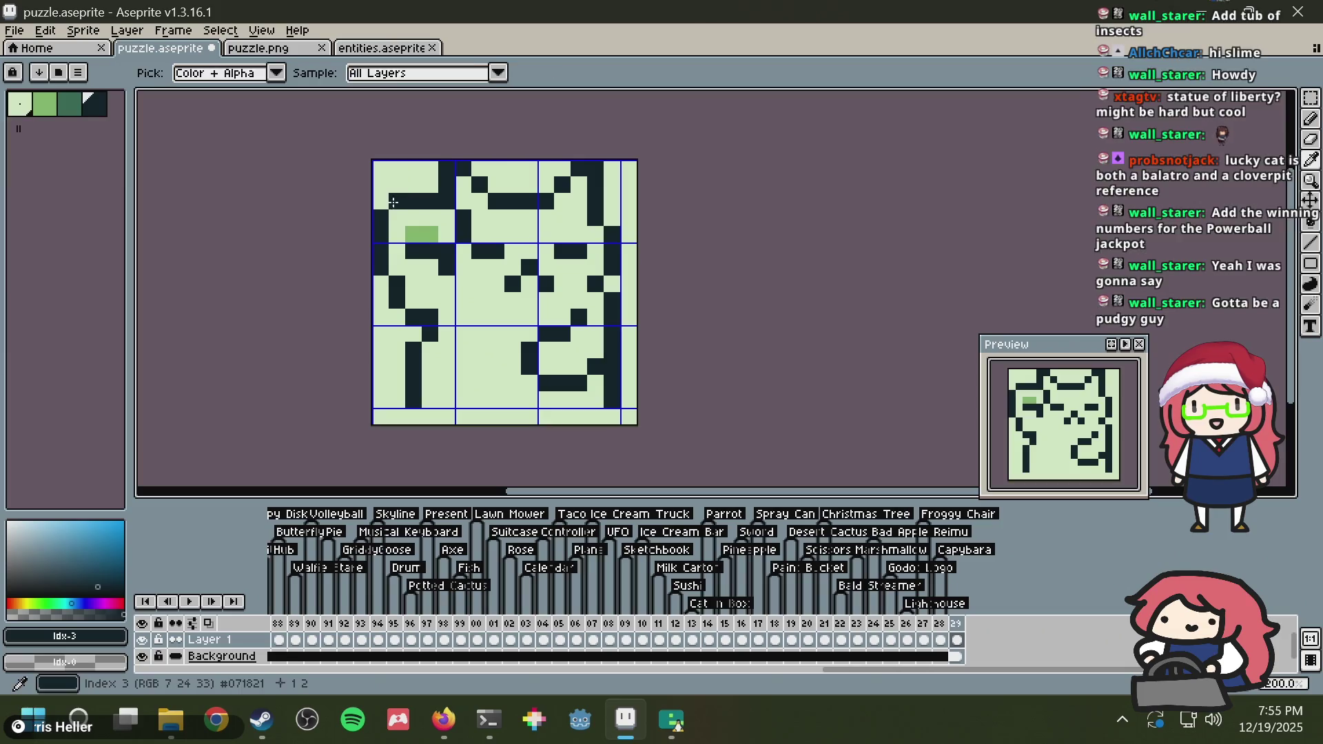
mouse_move(397, 218)
left_mouse_down()
mouse_move(397, 234)
mouse_move(381, 234)
left_mouse_up()
left_click(381, 203, "alt")
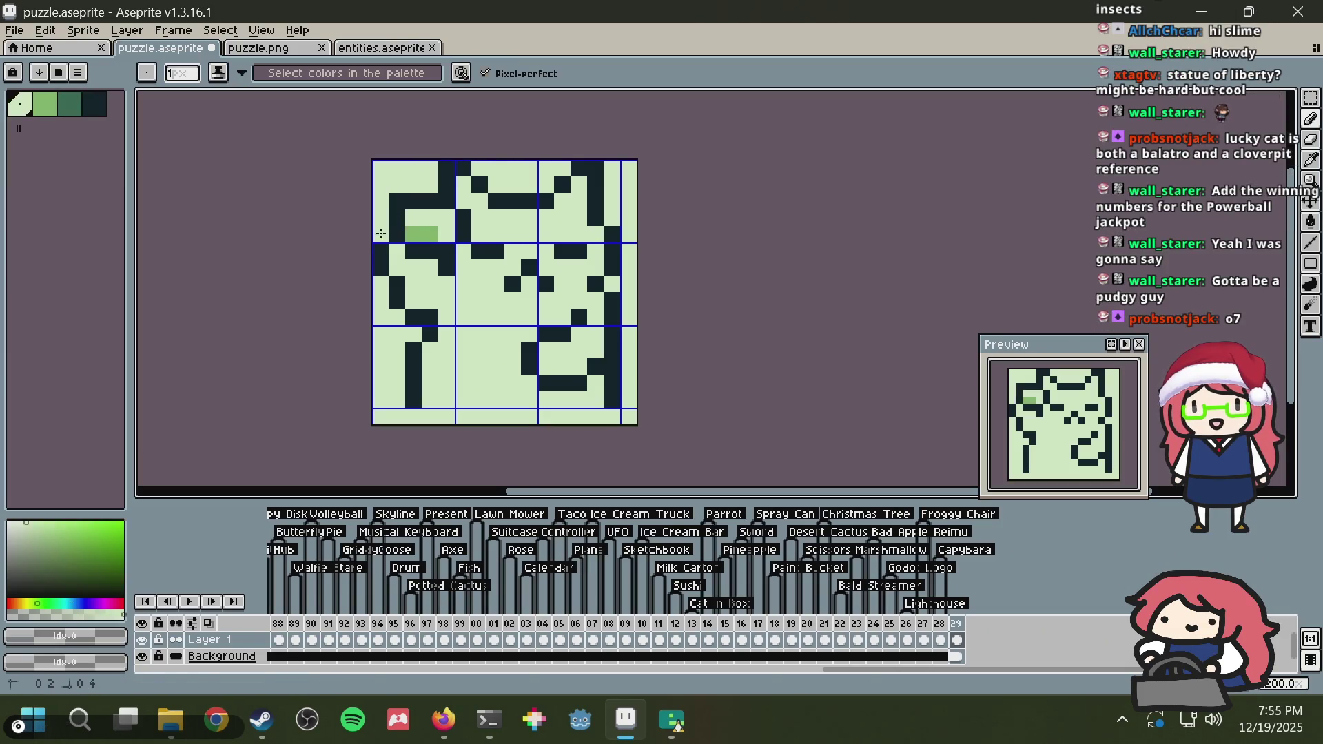
left_click(397, 202)
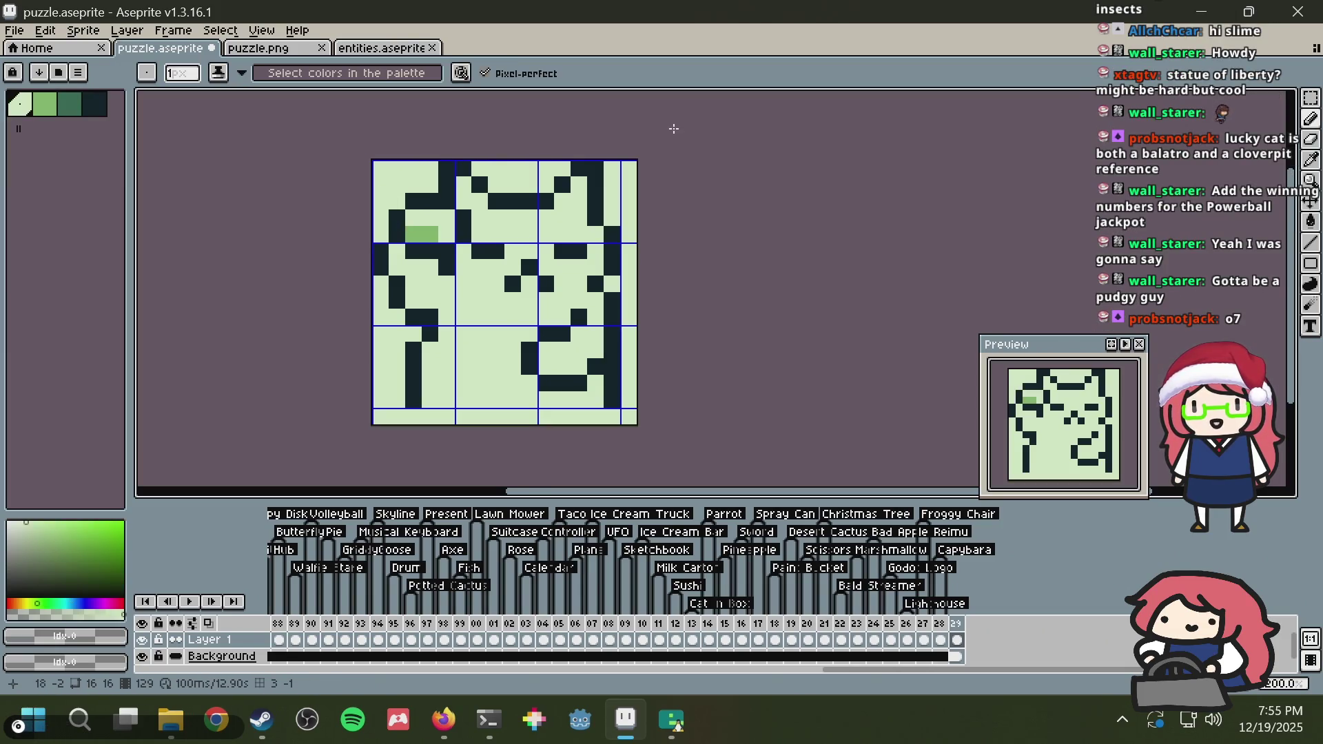
Step: Shift the mid-green patch one pixel to the right
left_click(427, 230, "alt")
left_click(419, 244)
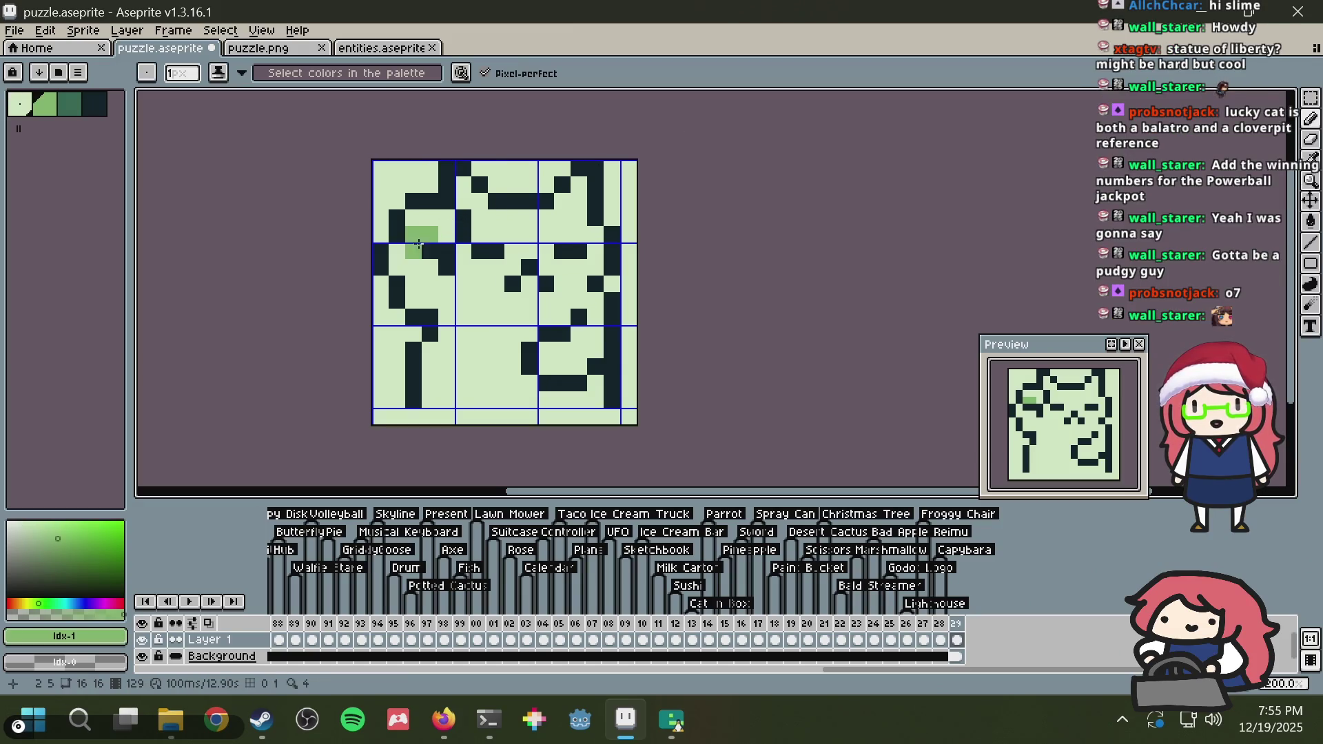
key("ctrl+z")
left_click(418, 249, "alt")
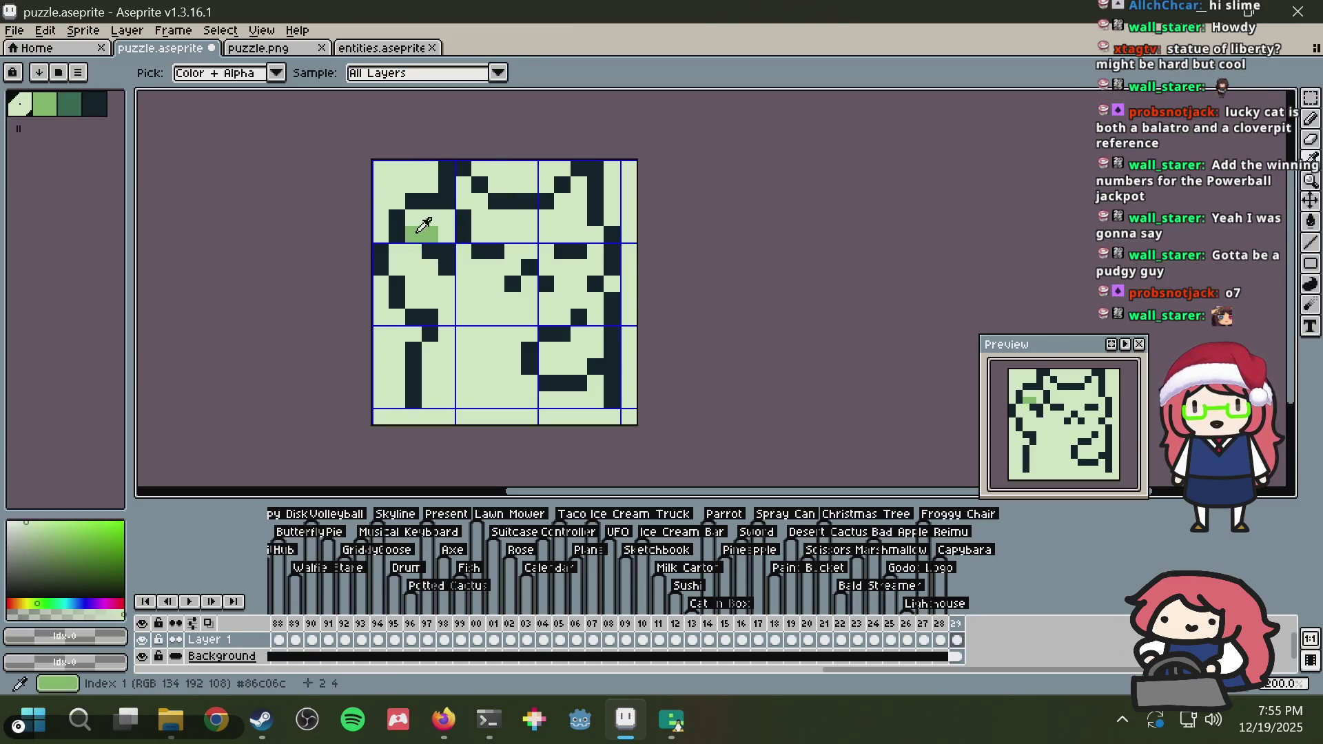
left_click(424, 224, "alt")
left_click(446, 234)
left_click(413, 218, "alt")
left_click(414, 234)
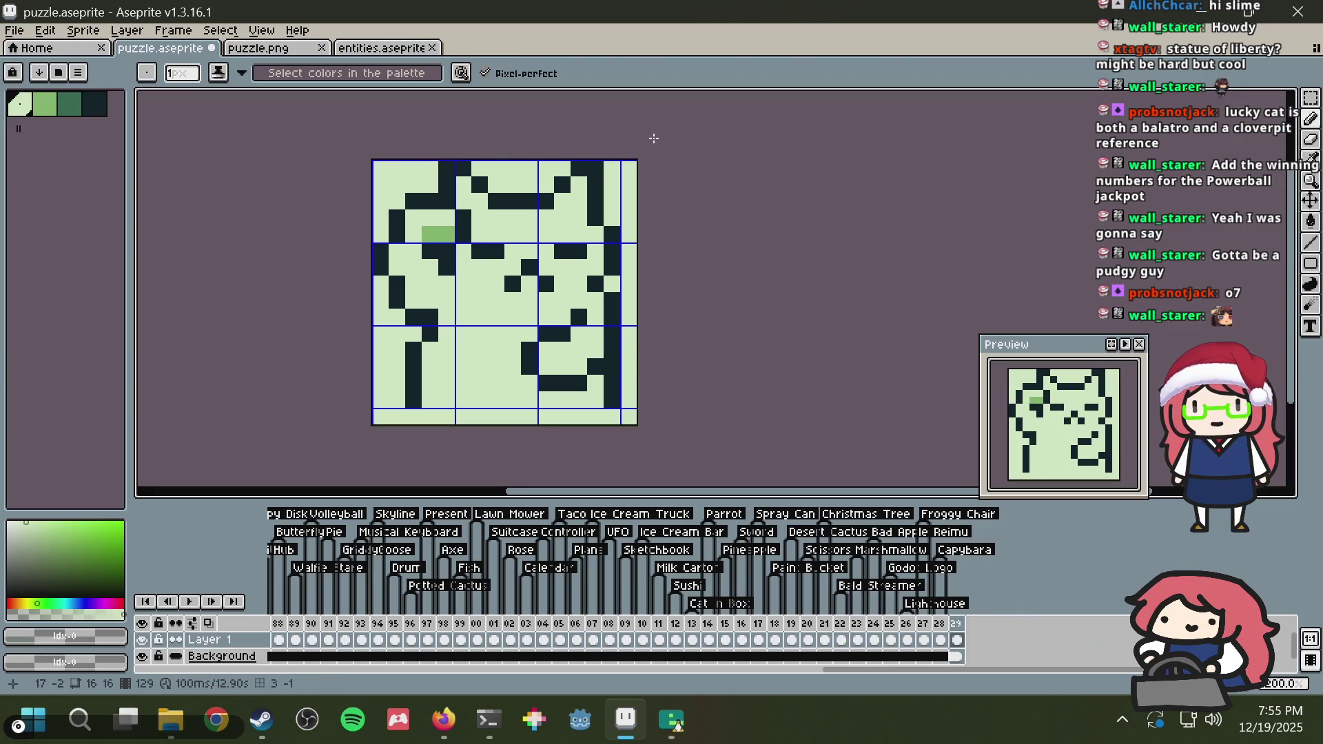
Step: Clear a stray dark pixel on the left edge to light green
left_click(399, 279, "alt")
left_click(397, 270, "alt")
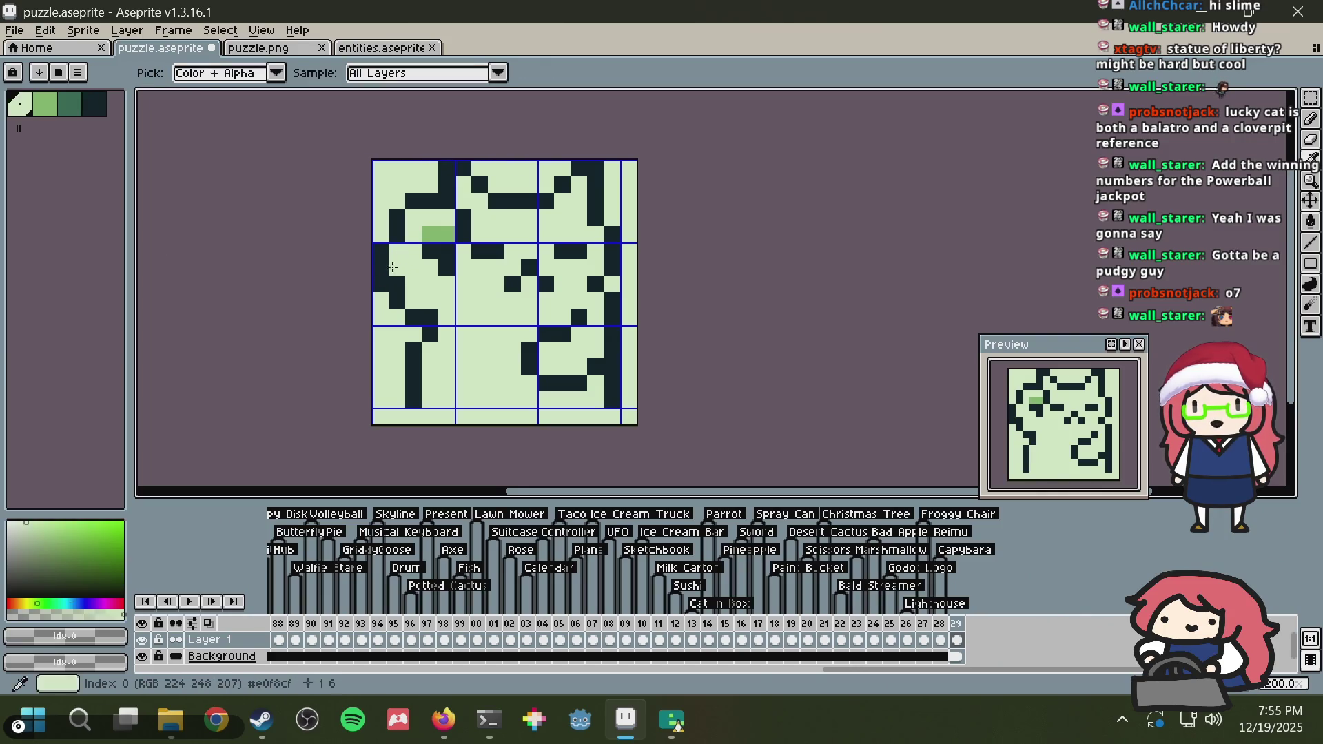
left_click(398, 282)
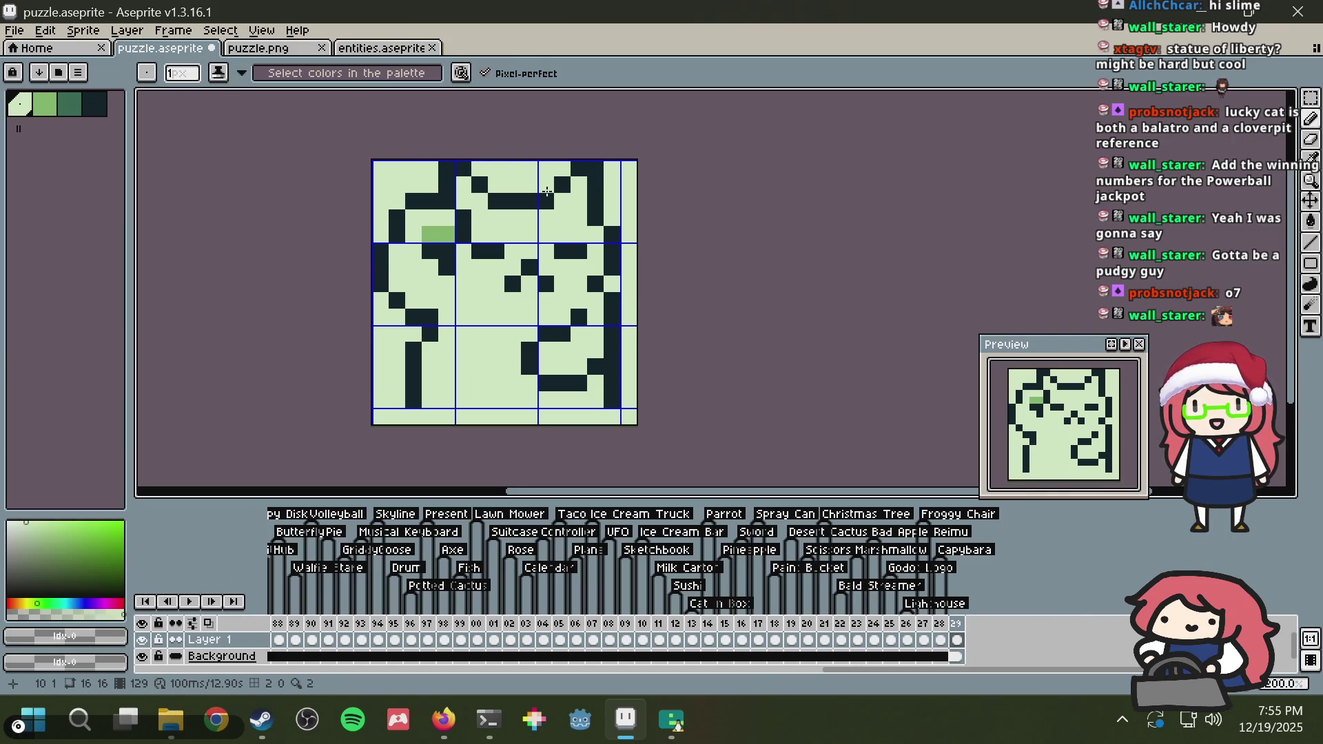
key("alt+Tab")
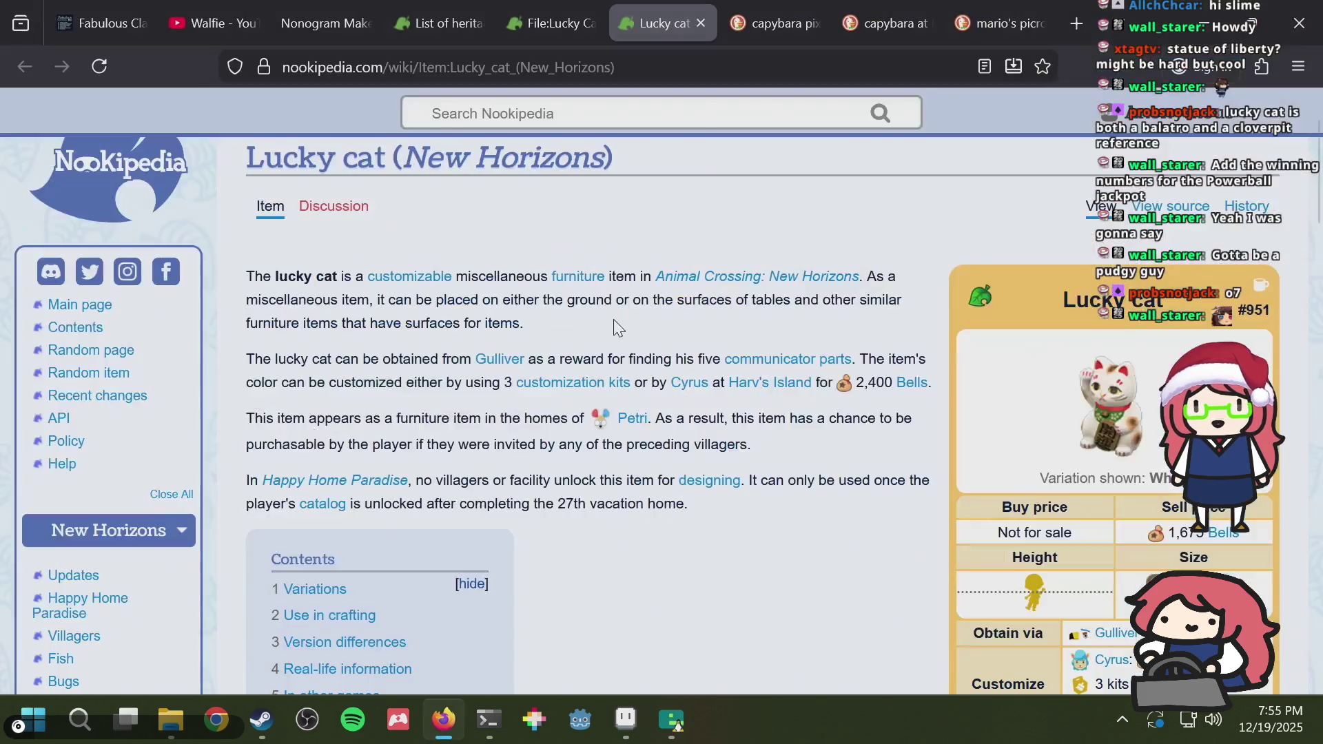
key("alt+Tab")
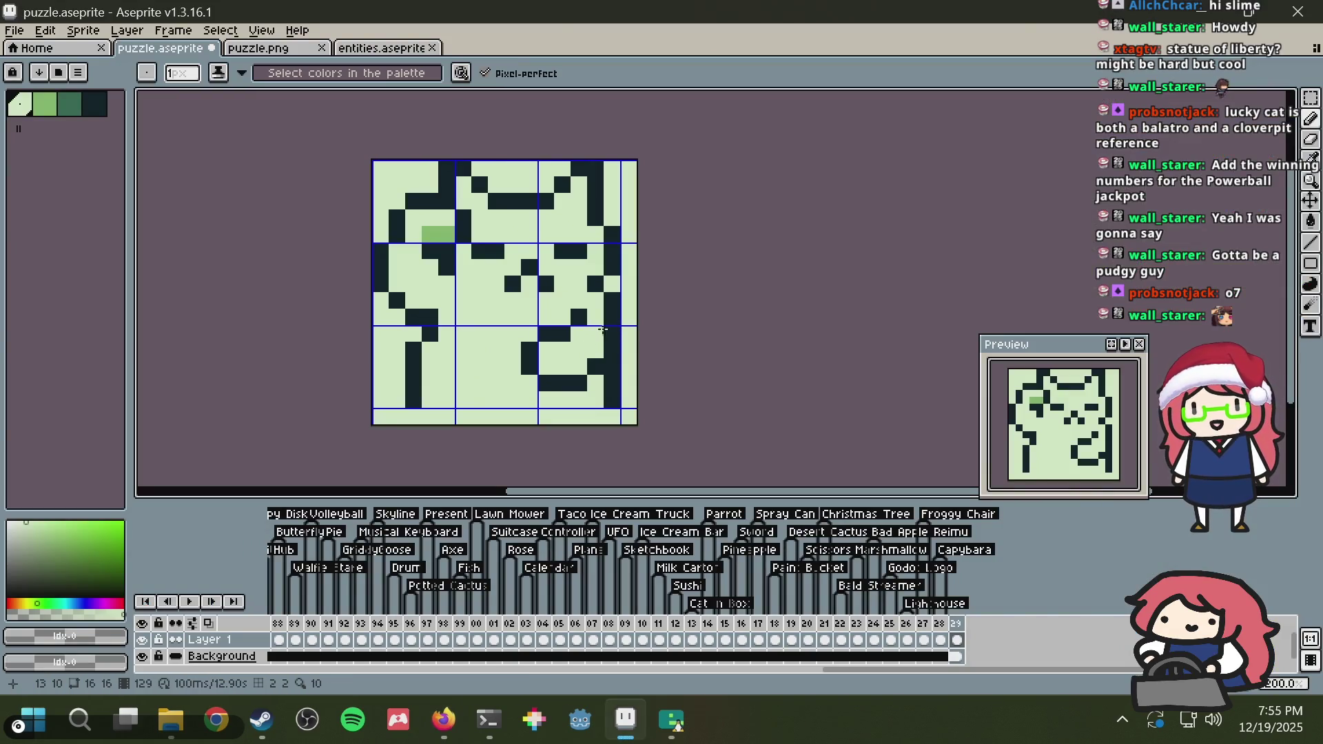
Step: Rework the lower-right C shape and make the right wall continuous
left_click(610, 334)
left_click(613, 347)
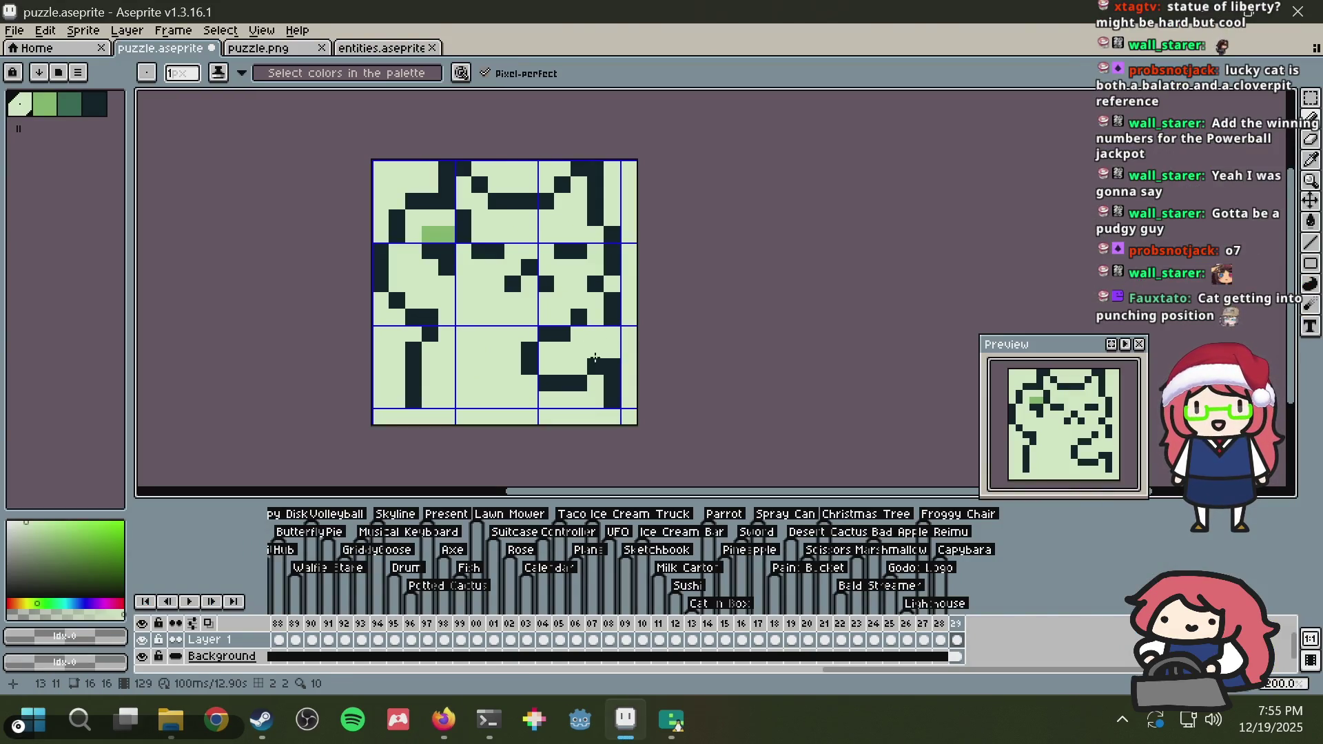
left_click(596, 365)
left_click(580, 317)
left_click(562, 334, "alt")
left_click(579, 334)
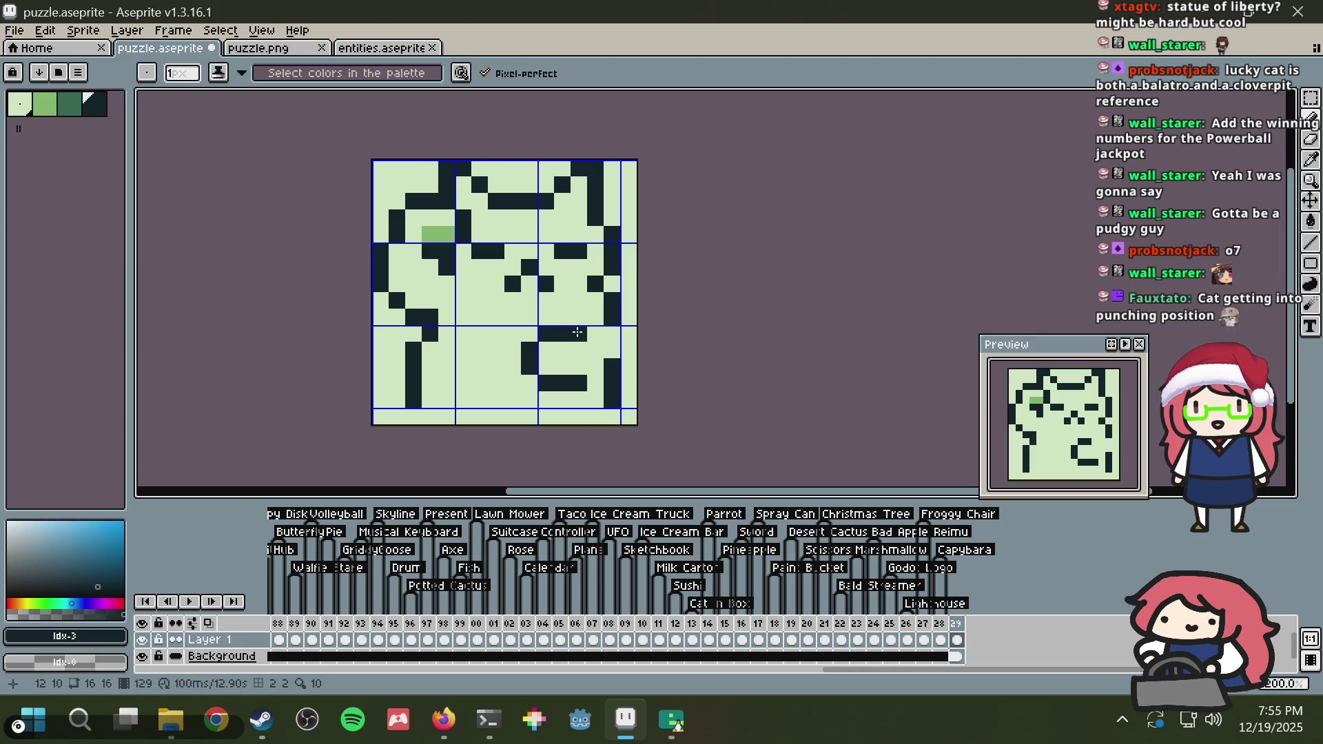
left_click(595, 367)
left_click(595, 383)
left_click(612, 334)
left_click(612, 351)
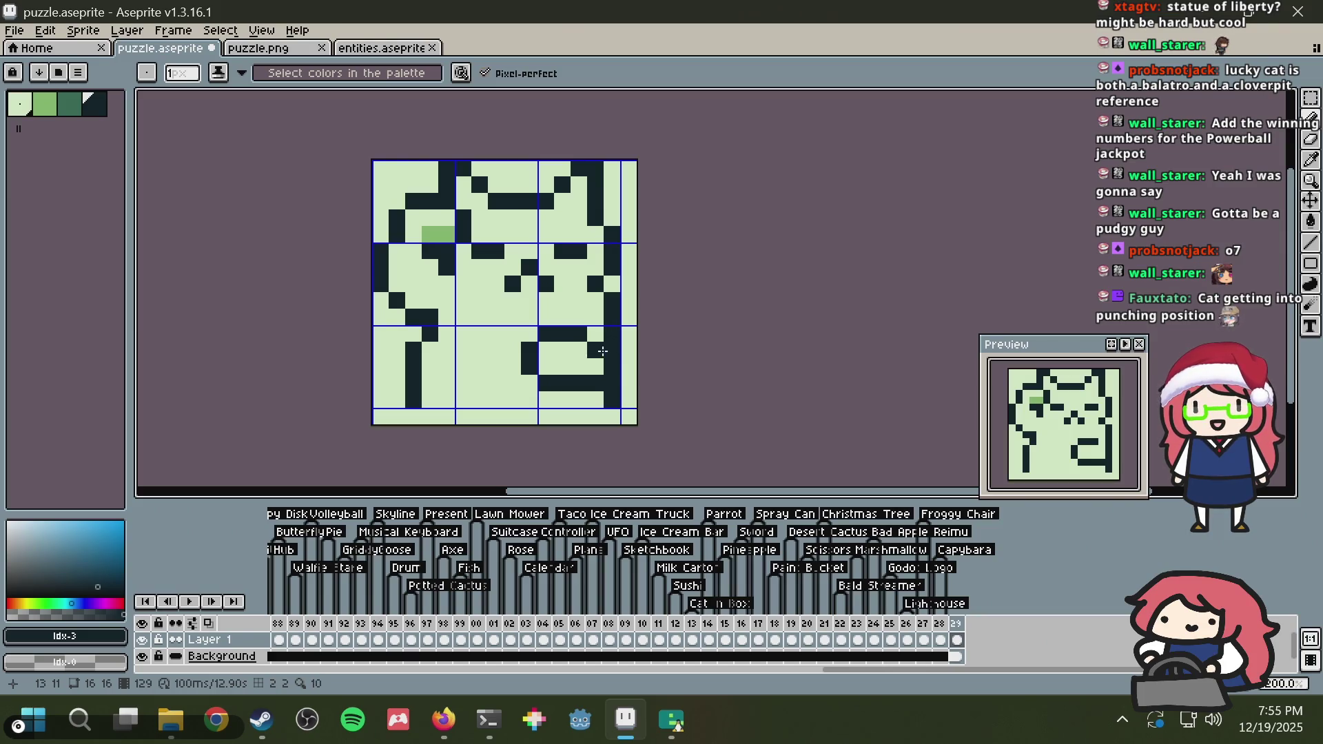
left_click(580, 363)
Step: Erase the C shape's top, left and bottom bar, then save puzzle.aseprite
left_click(582, 320, "alt")
mouse_move(582, 334)
left_mouse_down()
mouse_move(544, 334)
mouse_move(530, 351)
left_mouse_up()
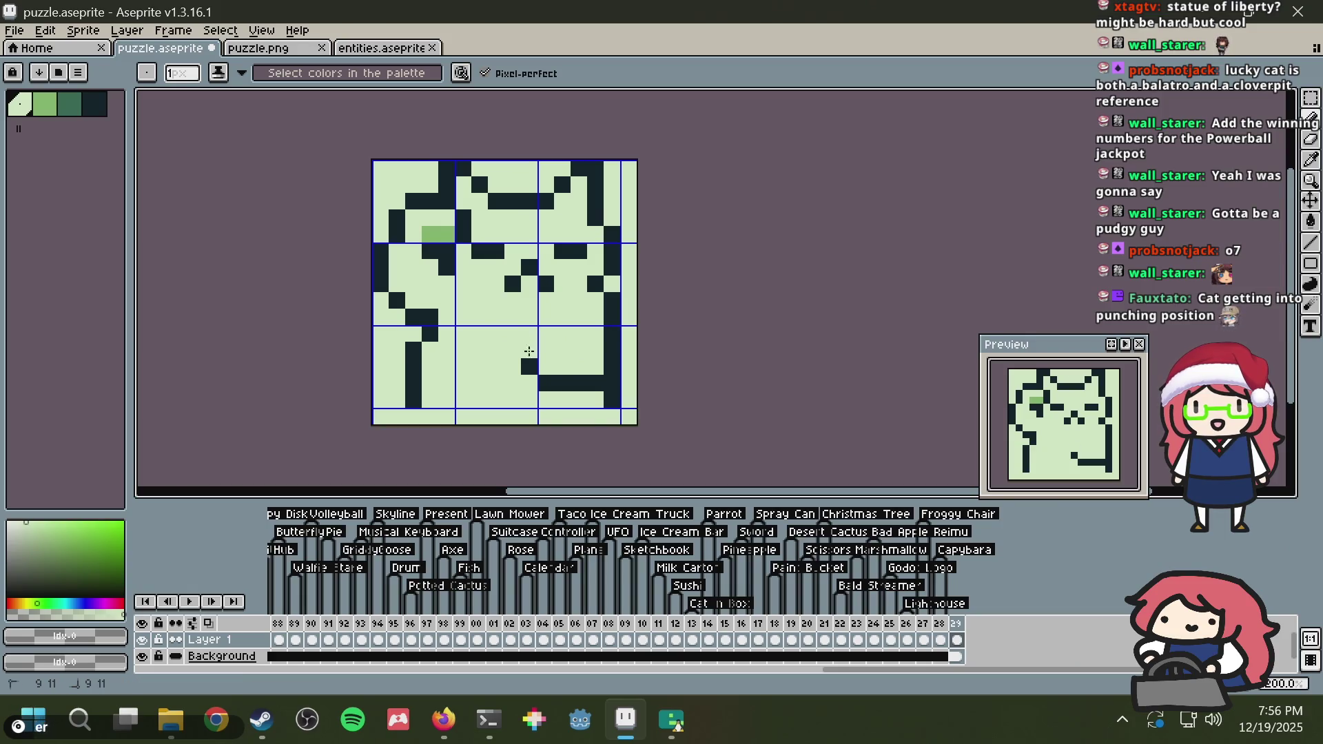
left_click_drag(605, 382, 531, 381)
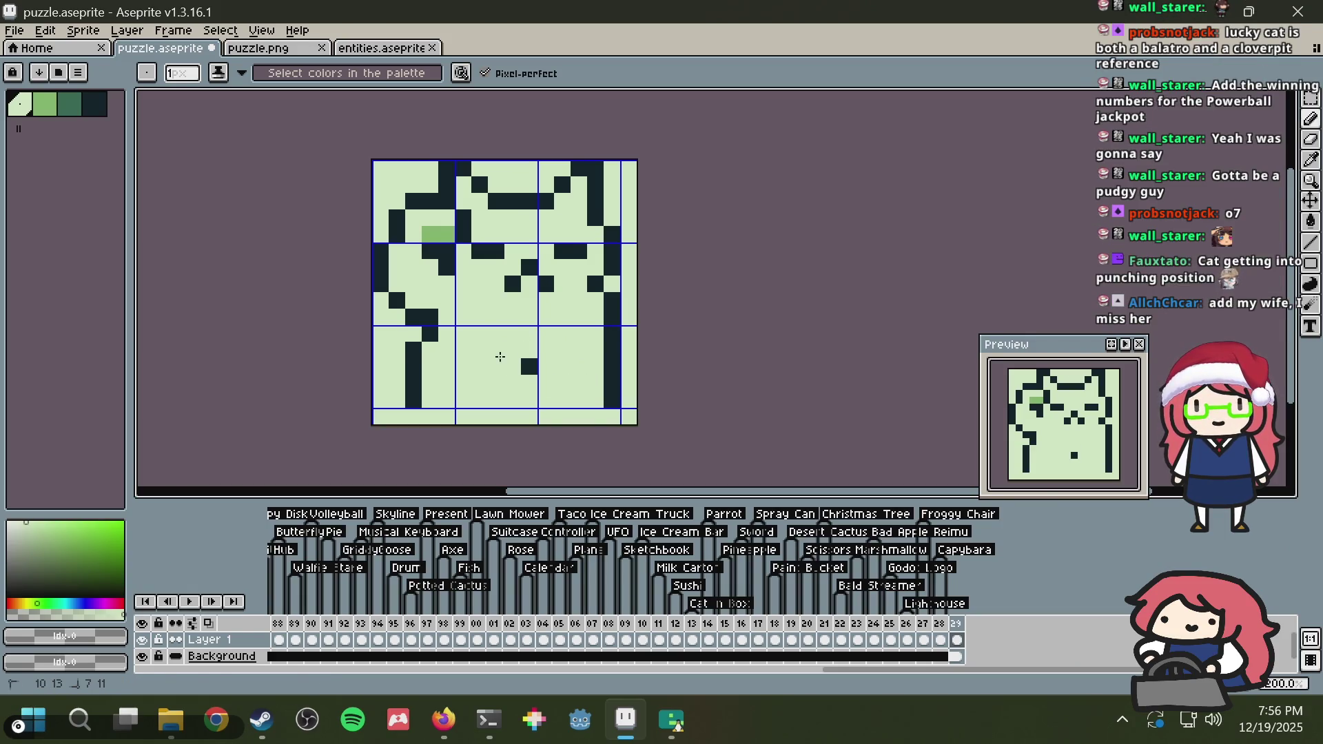
left_click(527, 366)
key("ctrl+s")
key("alt")
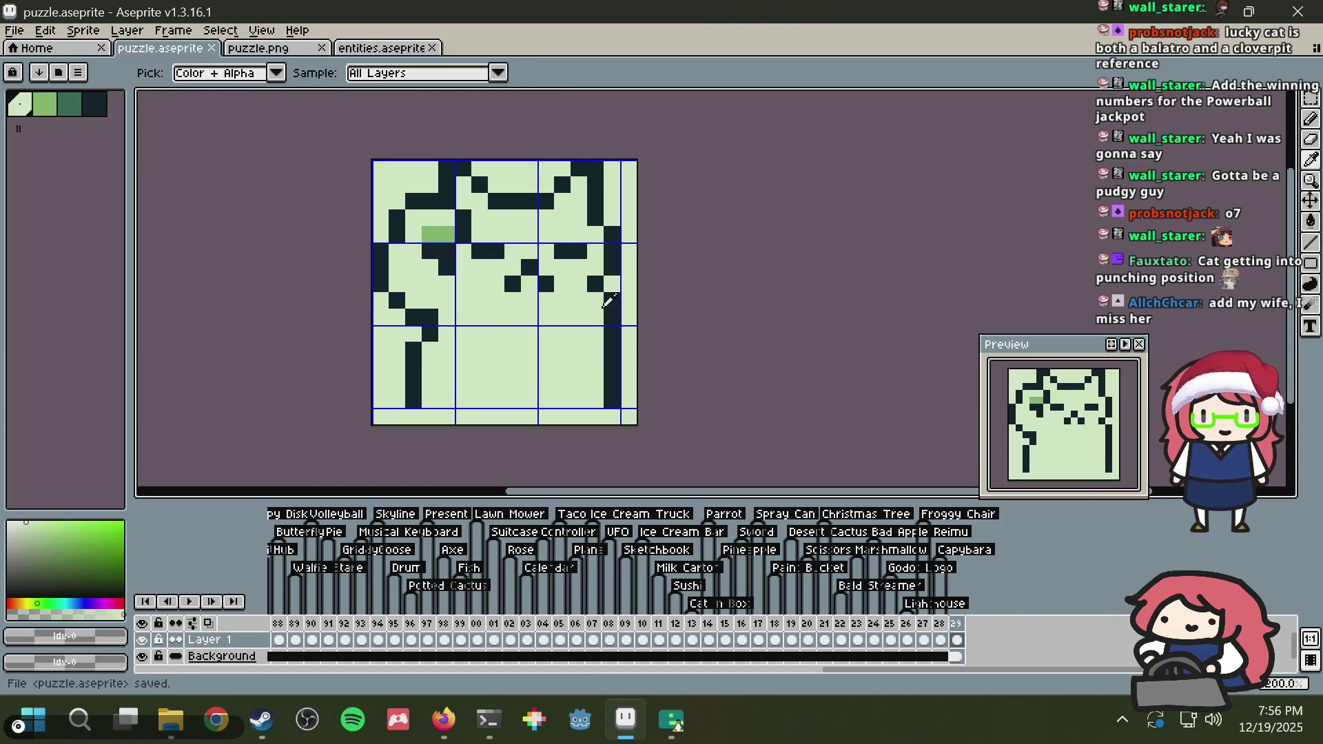
Step: Try extra dark pixels in the right column and lower right, then undo them
left_click(608, 301)
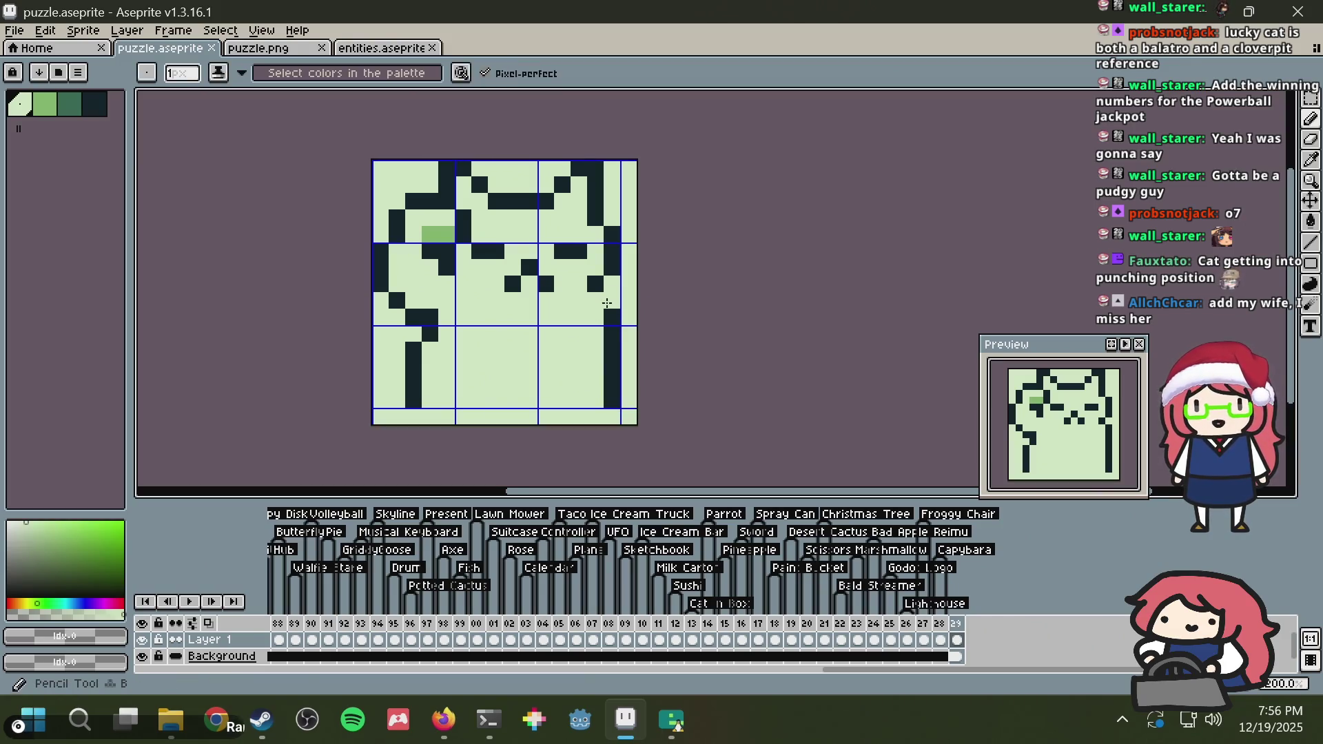
key("ctrl+z")
left_click(609, 303, "alt")
left_click(562, 349)
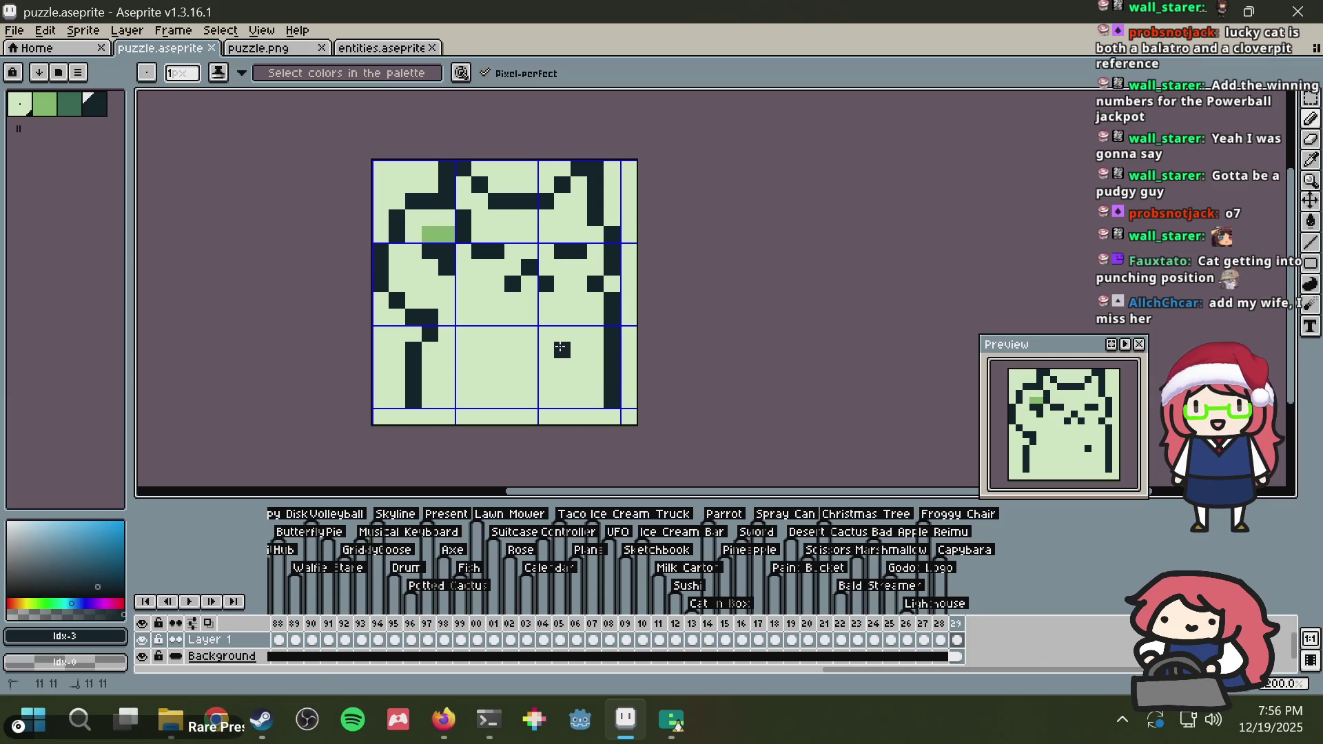
left_click(579, 349)
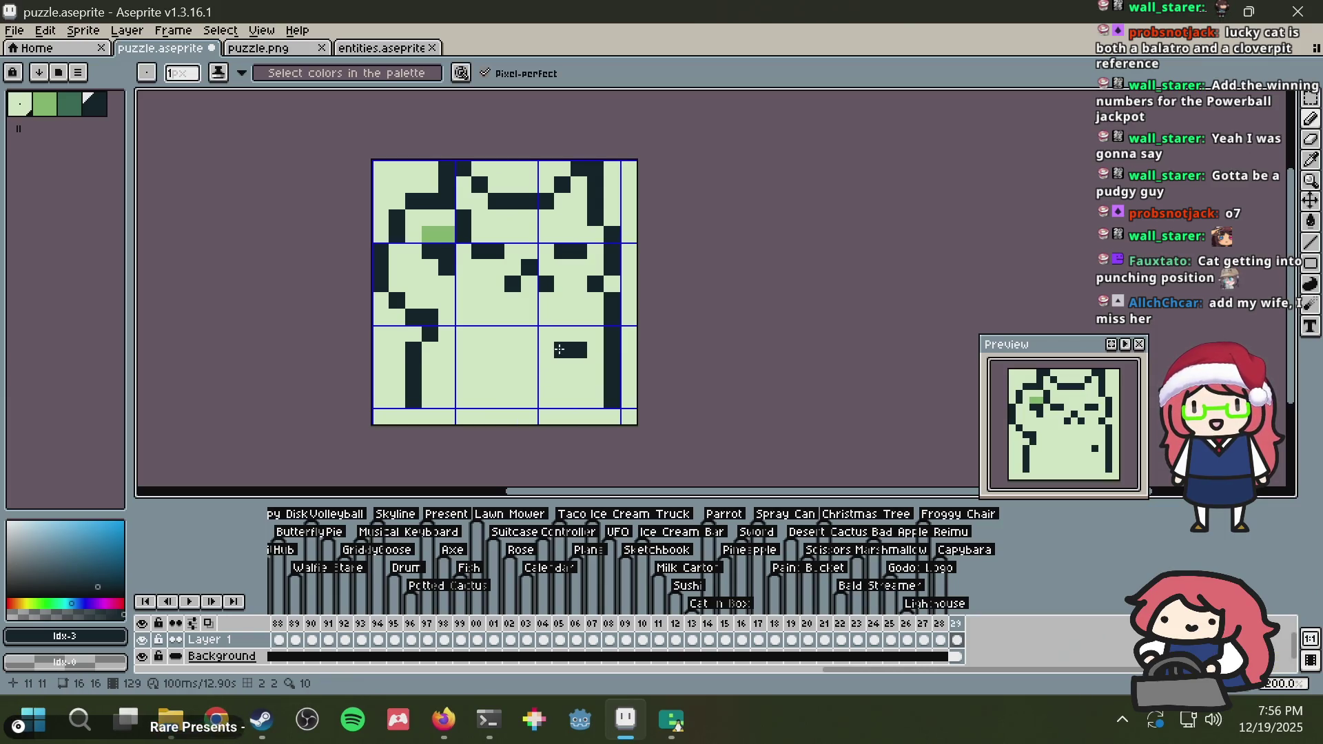
right_click(561, 350)
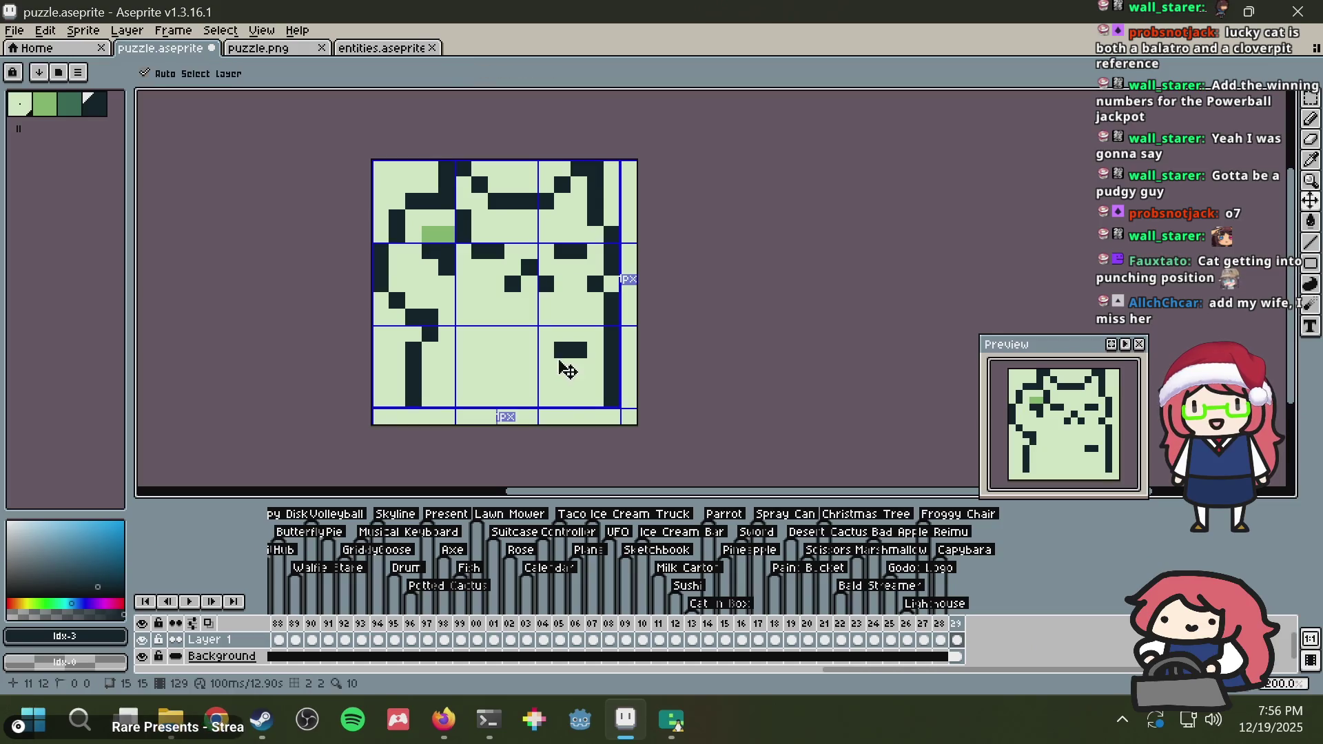
left_click(546, 365)
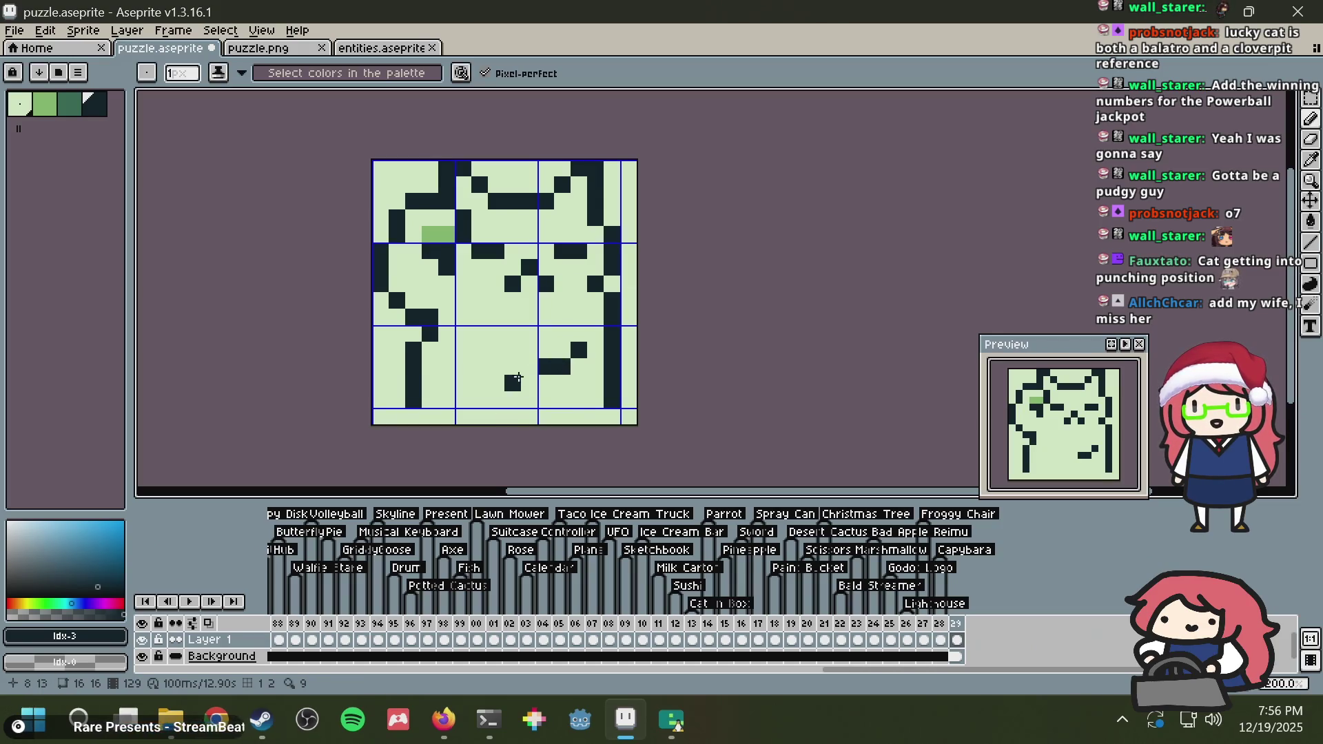
left_click_drag(507, 390, 508, 395)
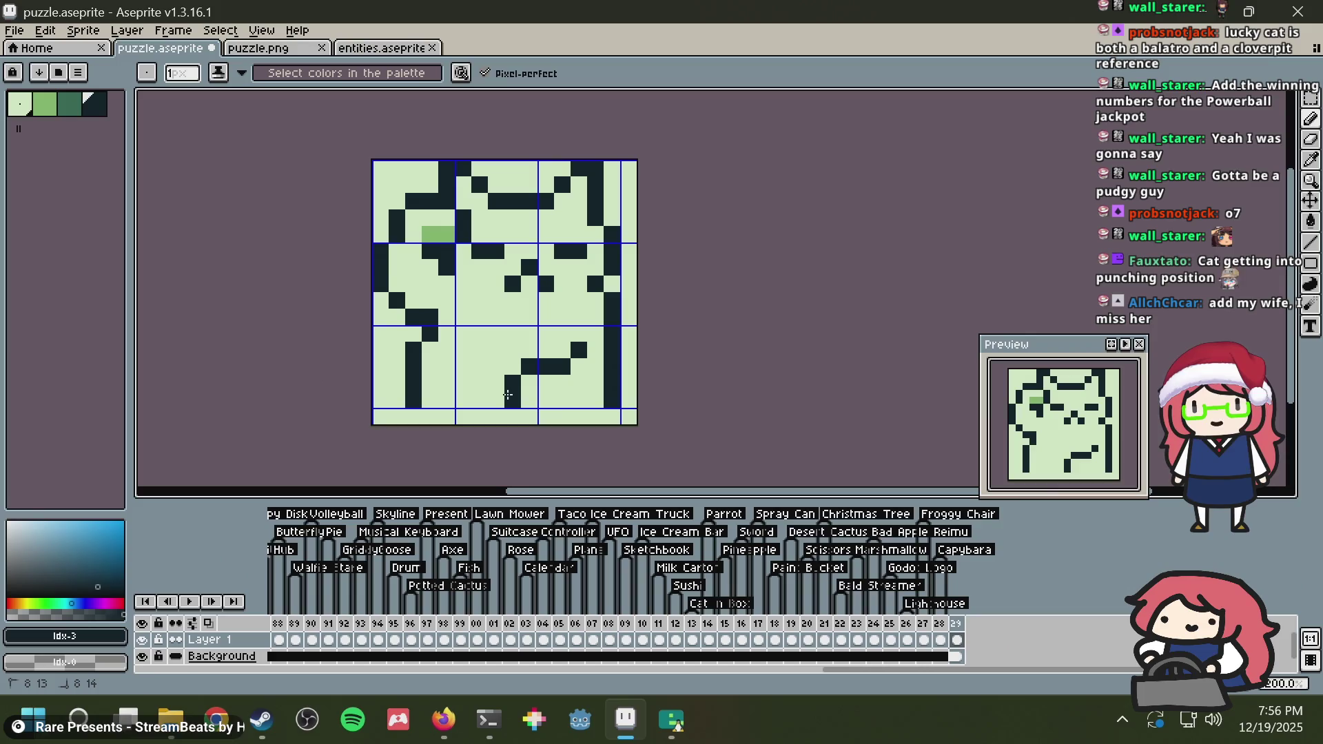
key("ctrl+z")
key("ctrl+z")
key("ctrl+z")
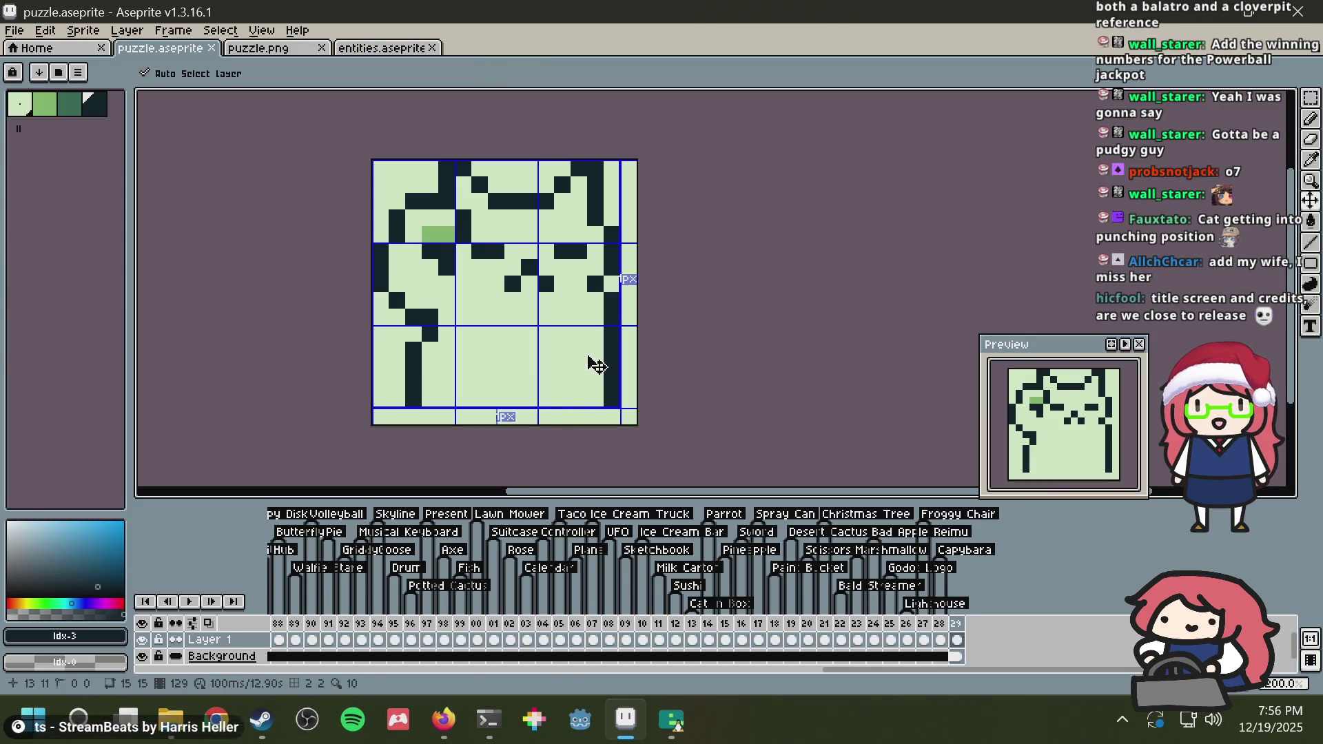
Step: Save, then try shifting the lower right column one pixel right and undo it
key("ctrl+s")
key("m")
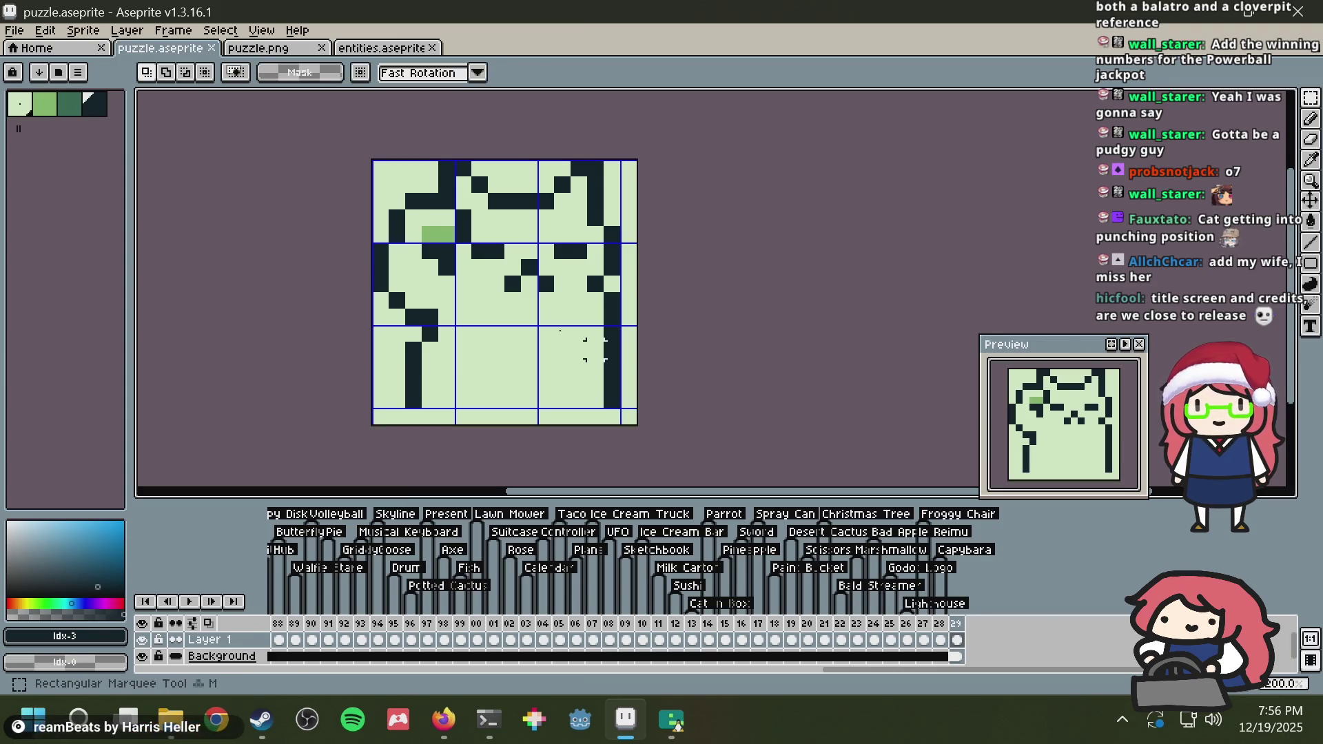
key("ctrl+s")
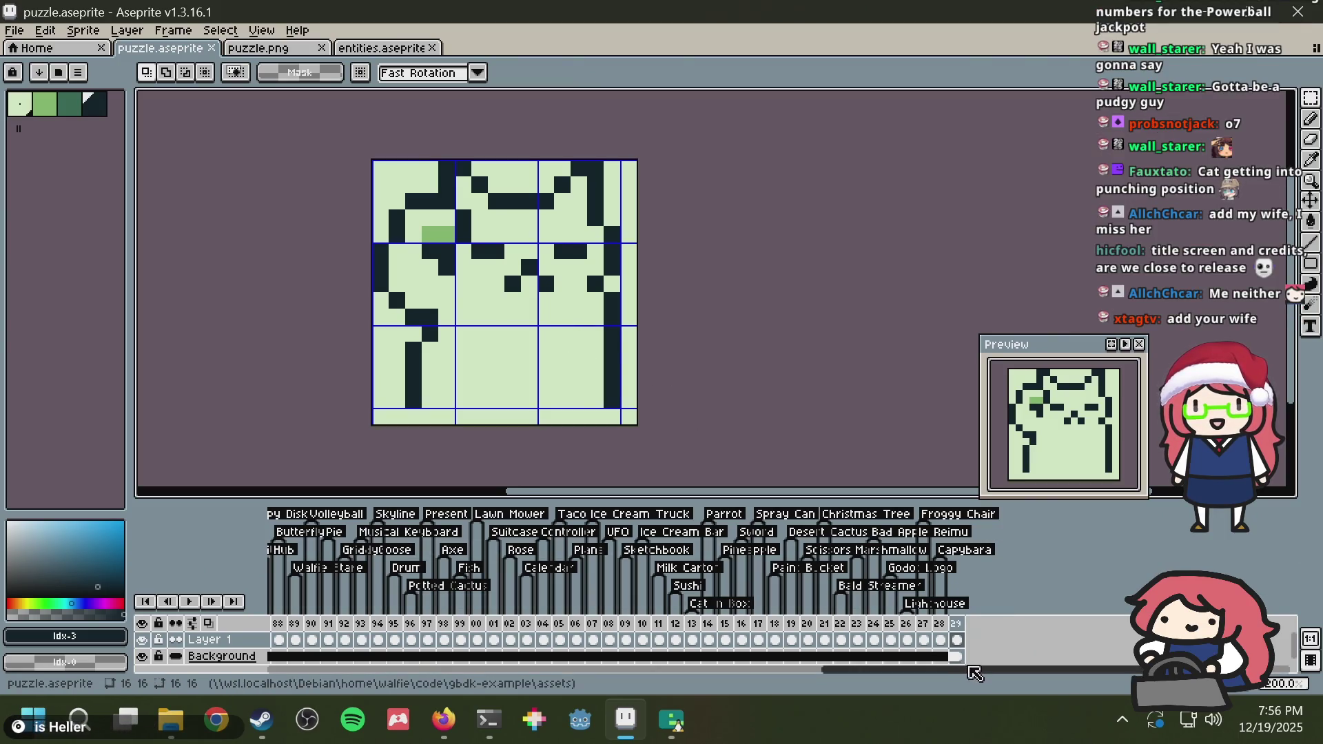
left_click_drag(975, 674, 1047, 674)
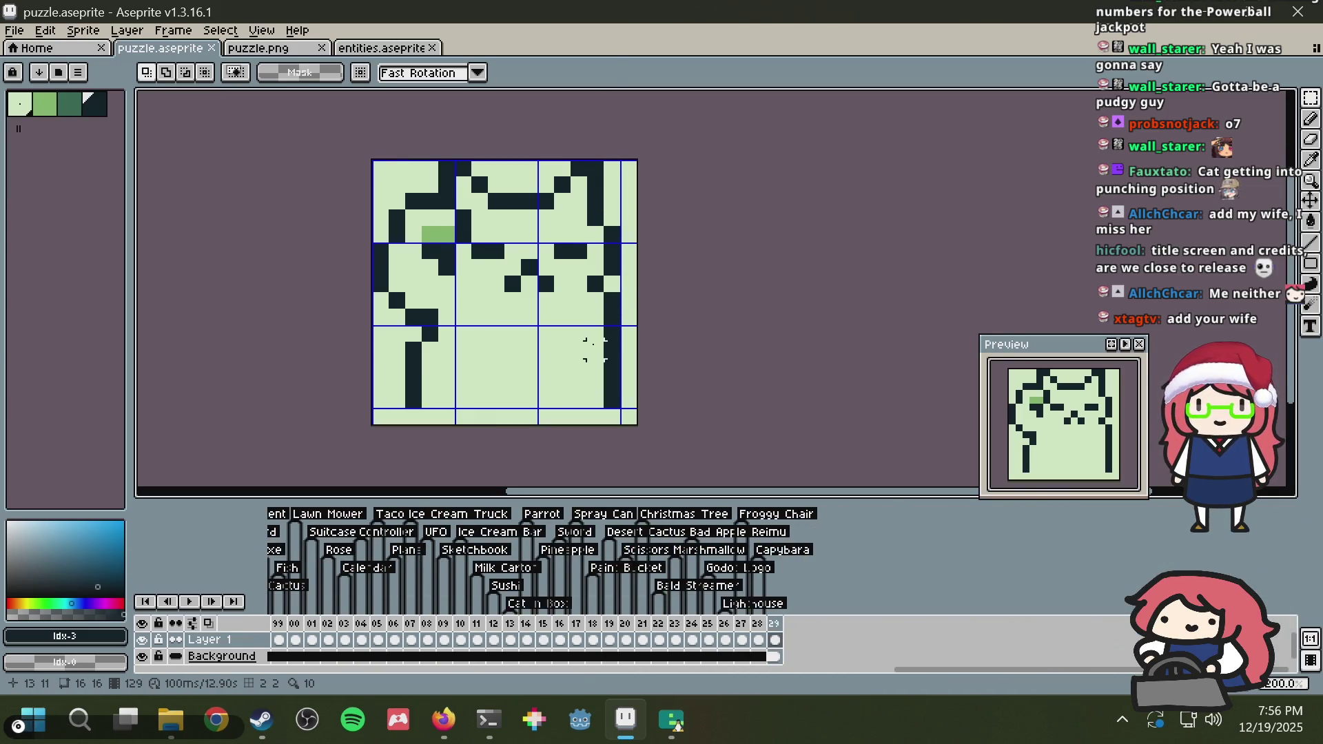
left_click_drag(594, 349, 659, 393)
left_click_drag(606, 345, 623, 344)
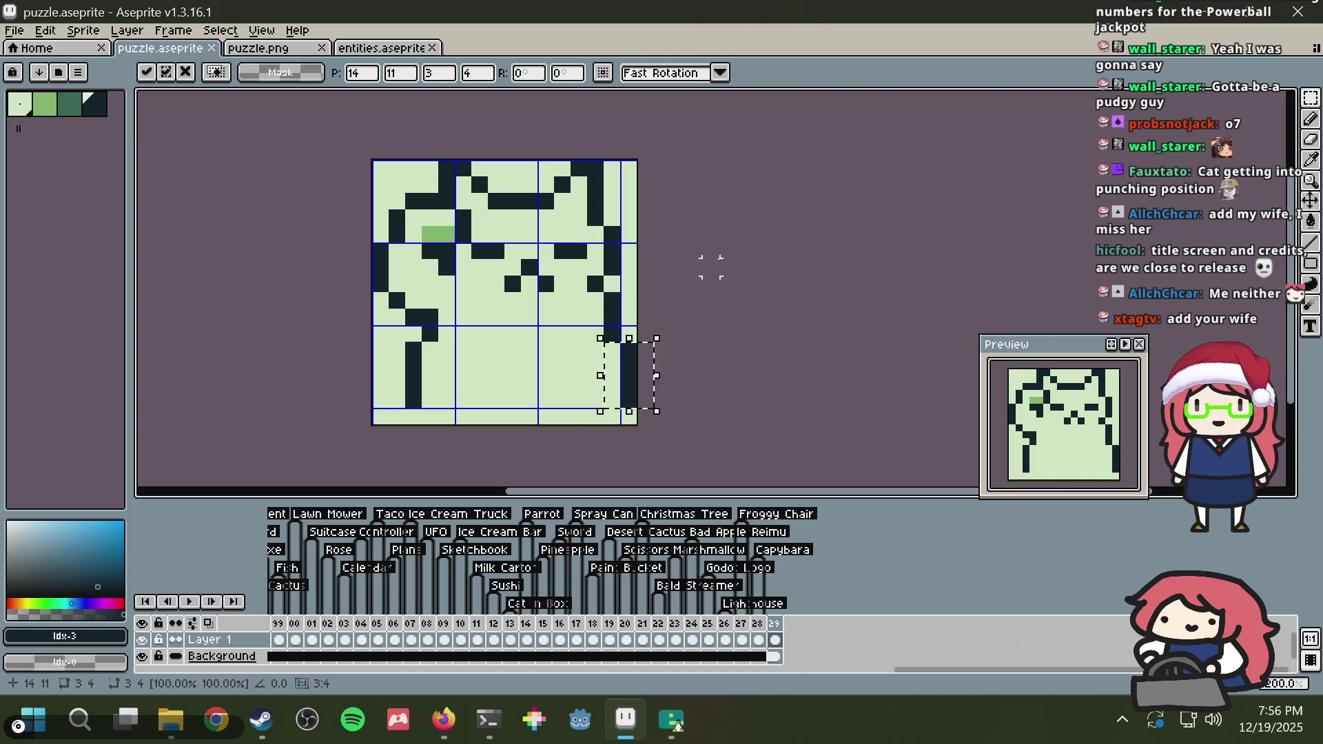
left_click(694, 283)
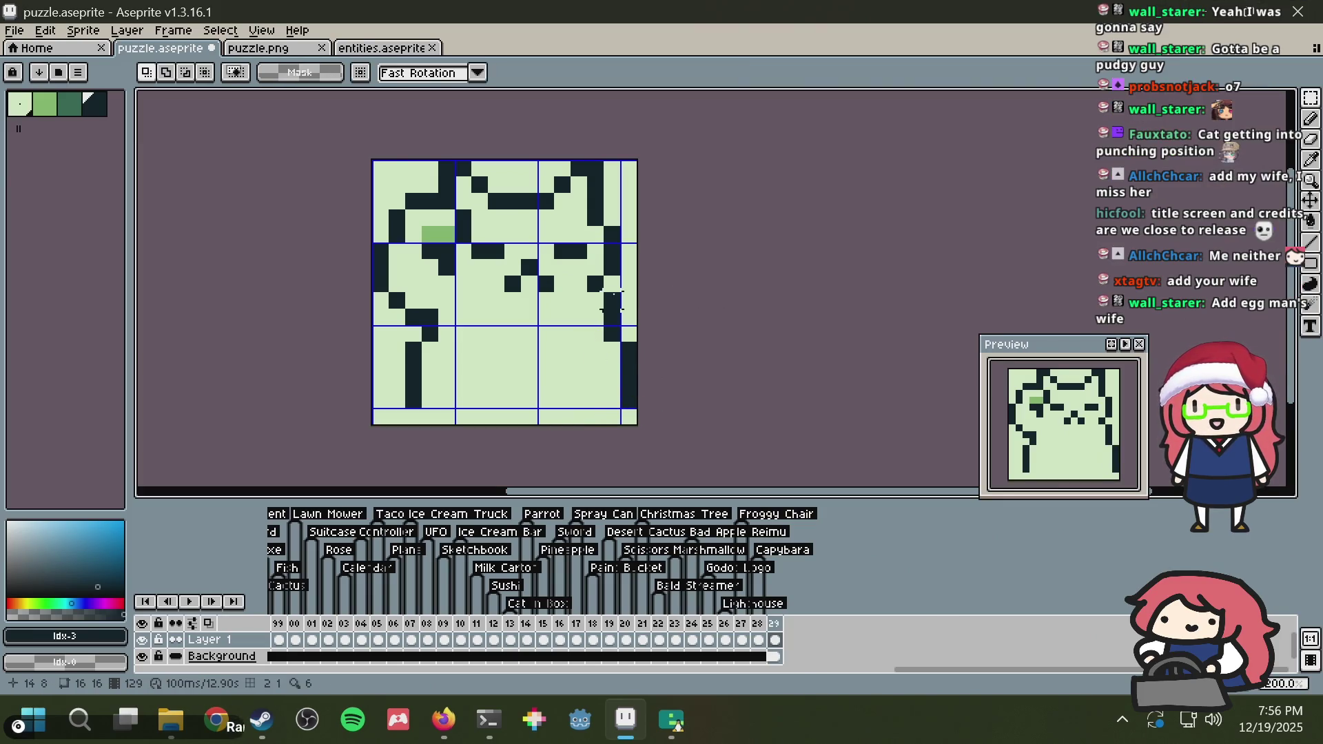
key("ctrl+z")
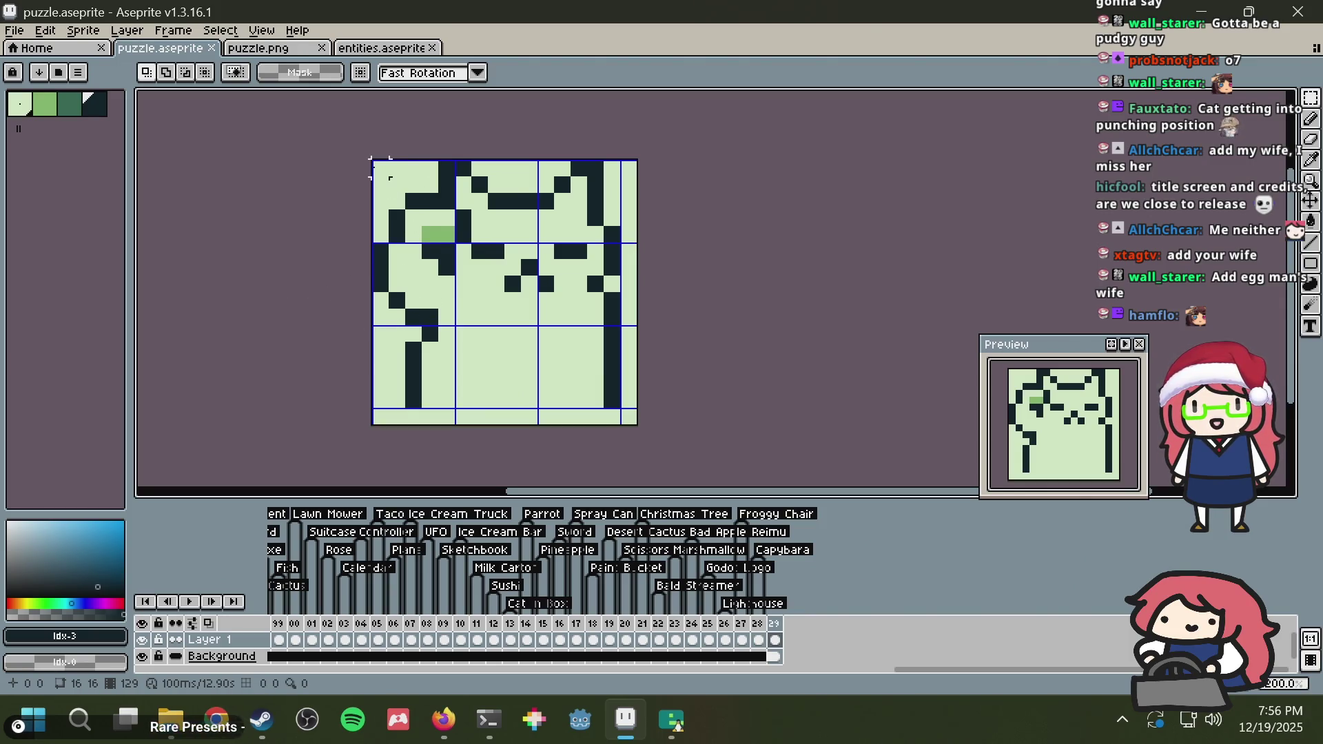
Step: Add a dark pixel below the right column and lighten both ears' outer tip pixels
key("b")
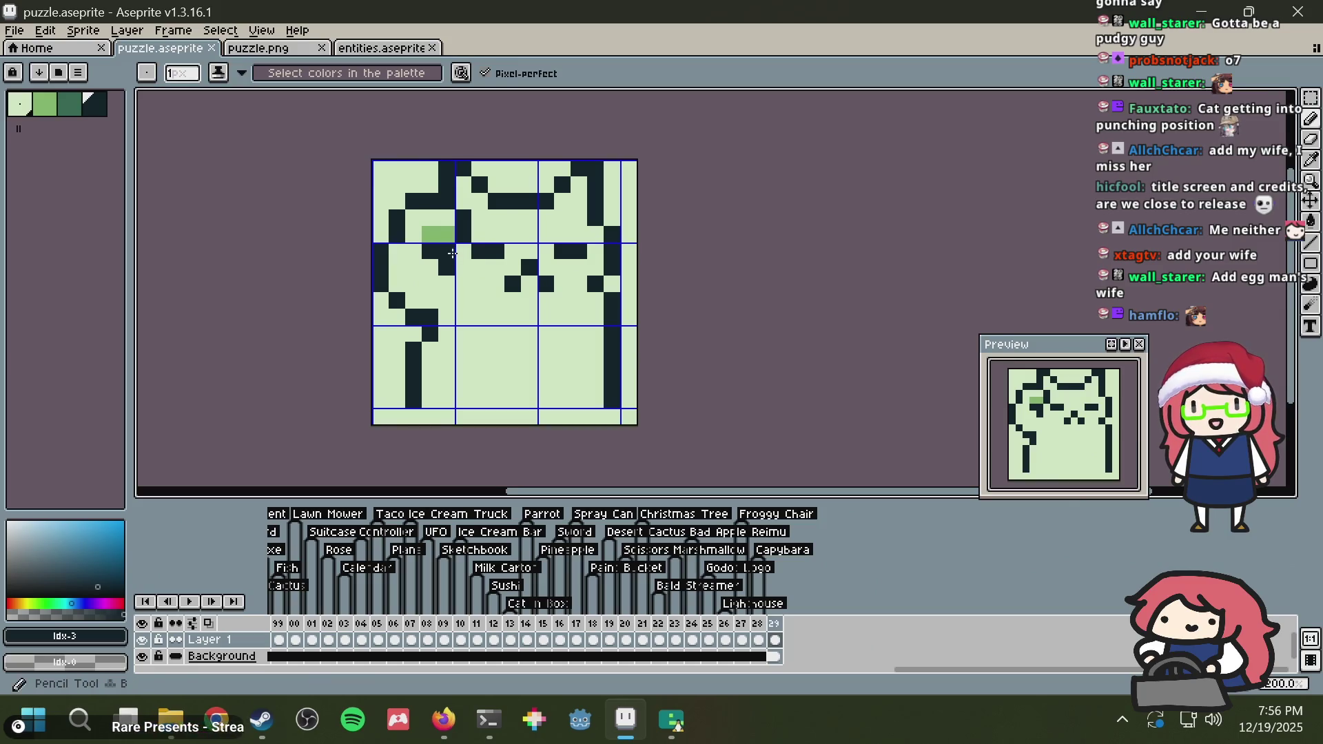
left_click(446, 283)
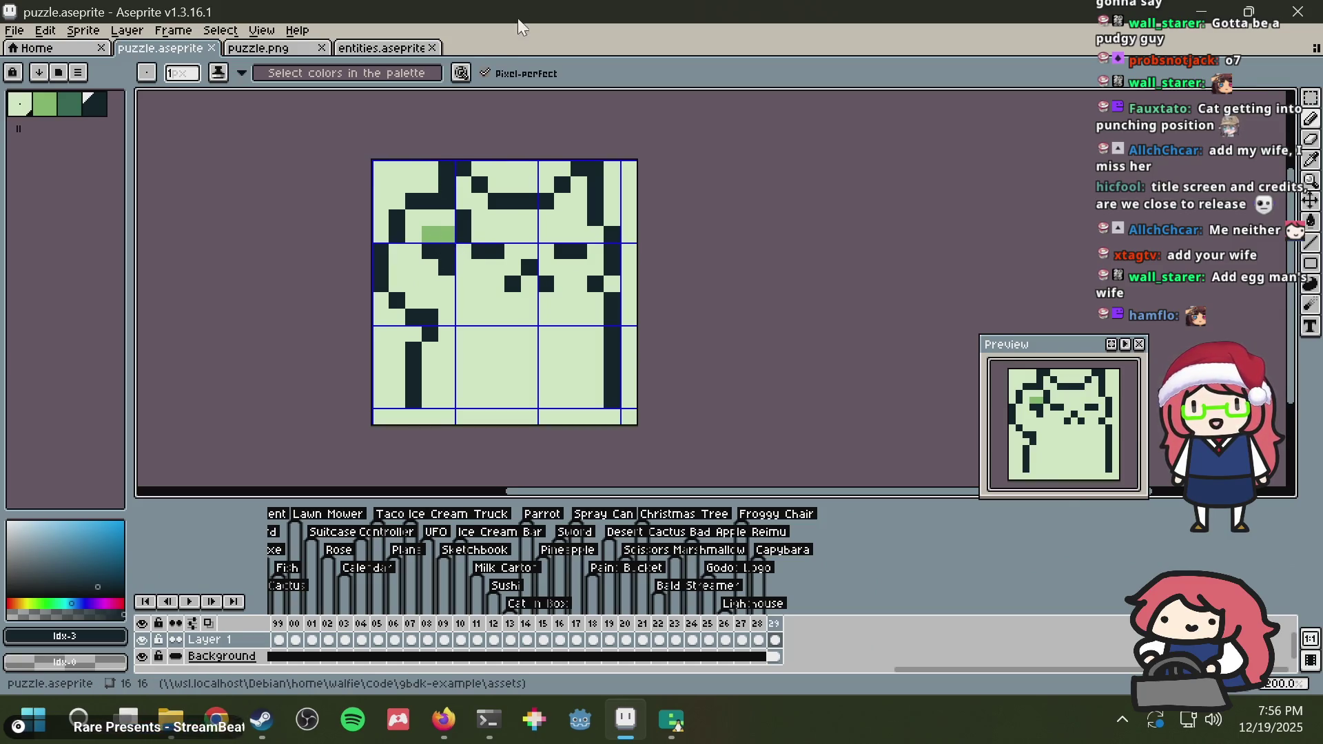
key("m")
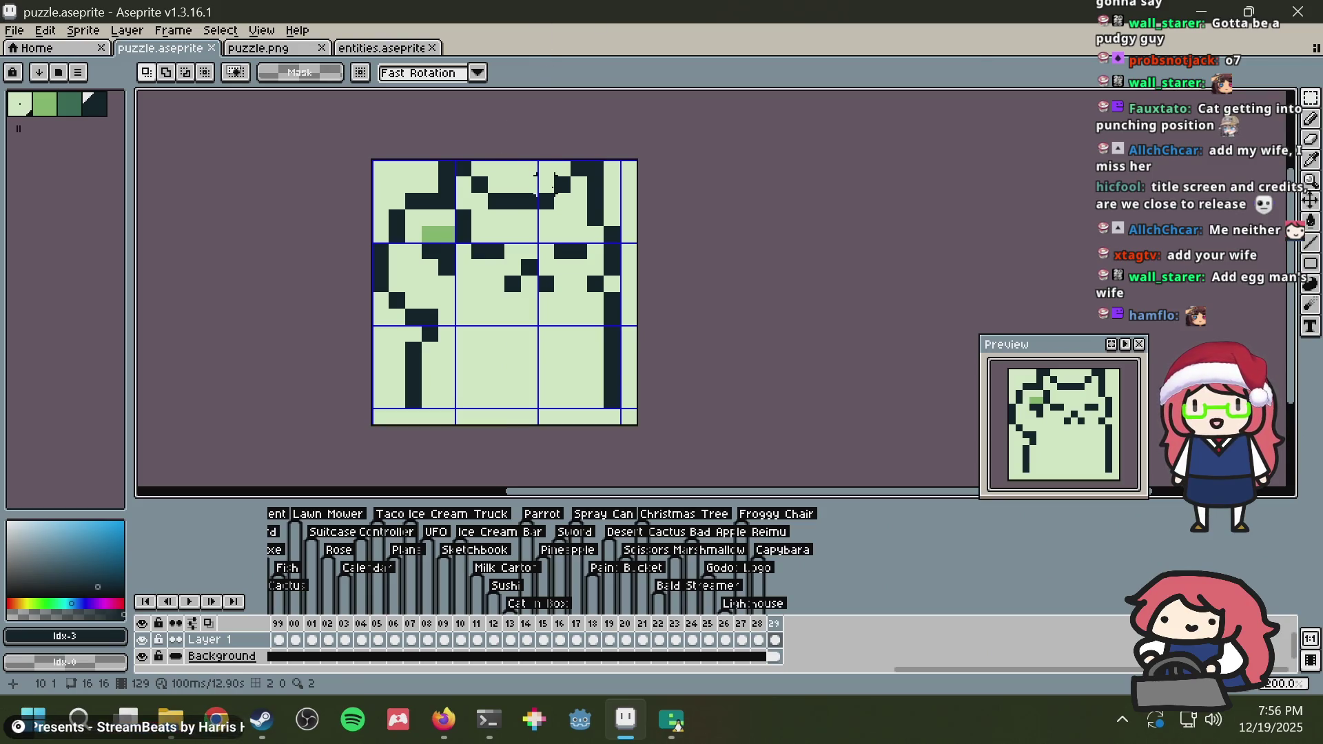
key("b")
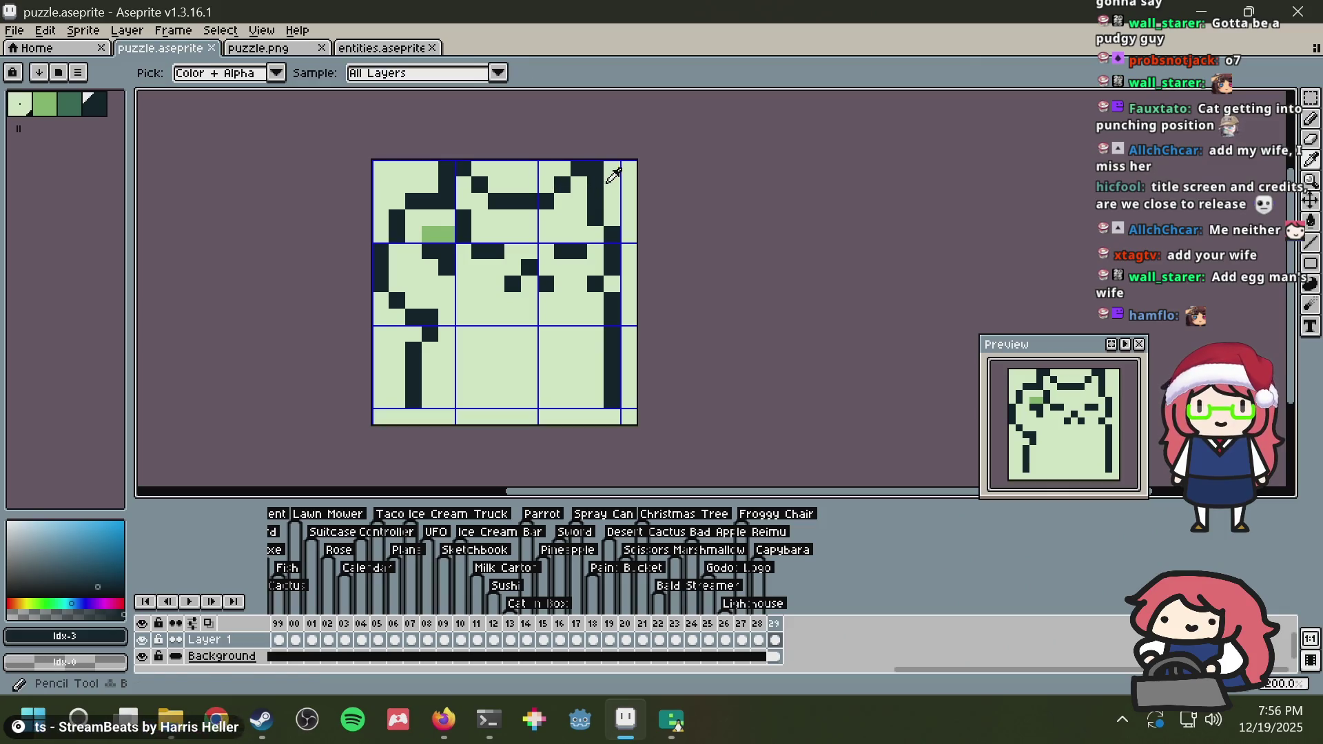
left_click(578, 185, "alt")
left_click(596, 168)
left_click(446, 168)
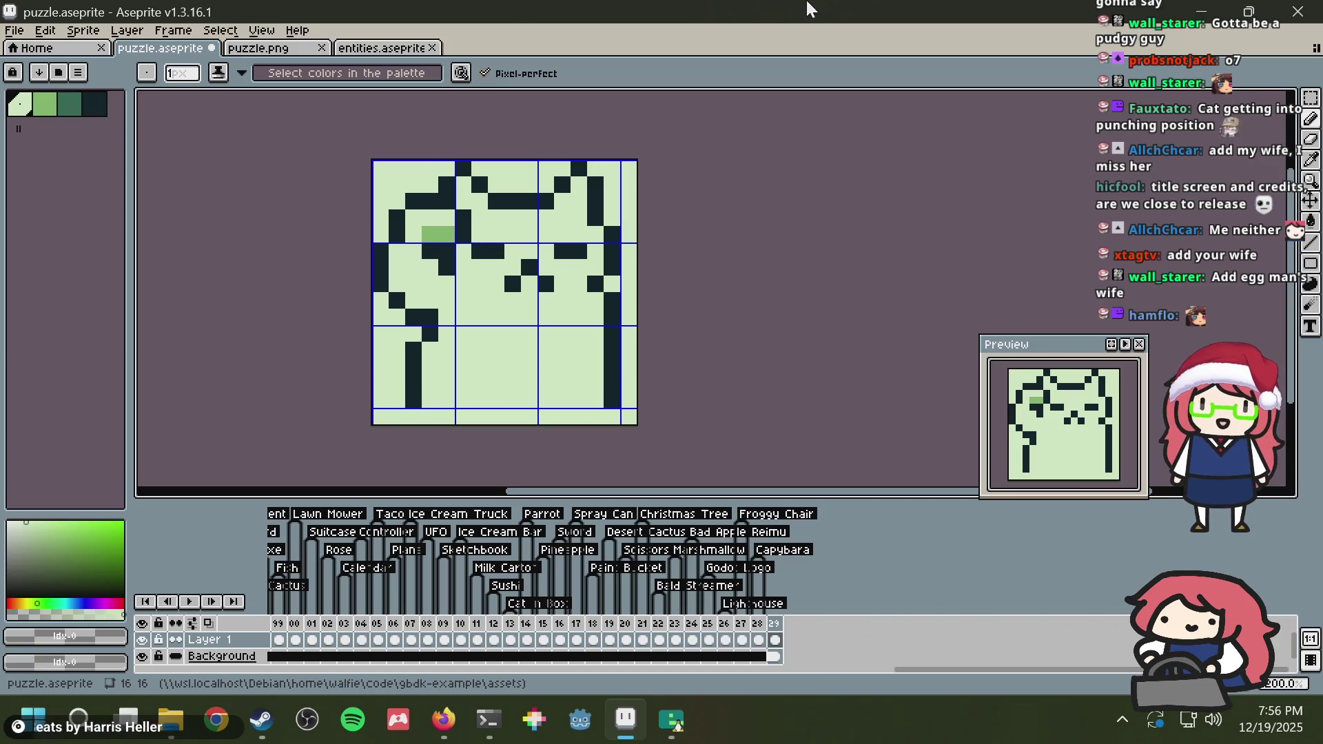
Step: Swap dark and light pixels along the left leg line and its bottom, undoing the last edits
key("alt")
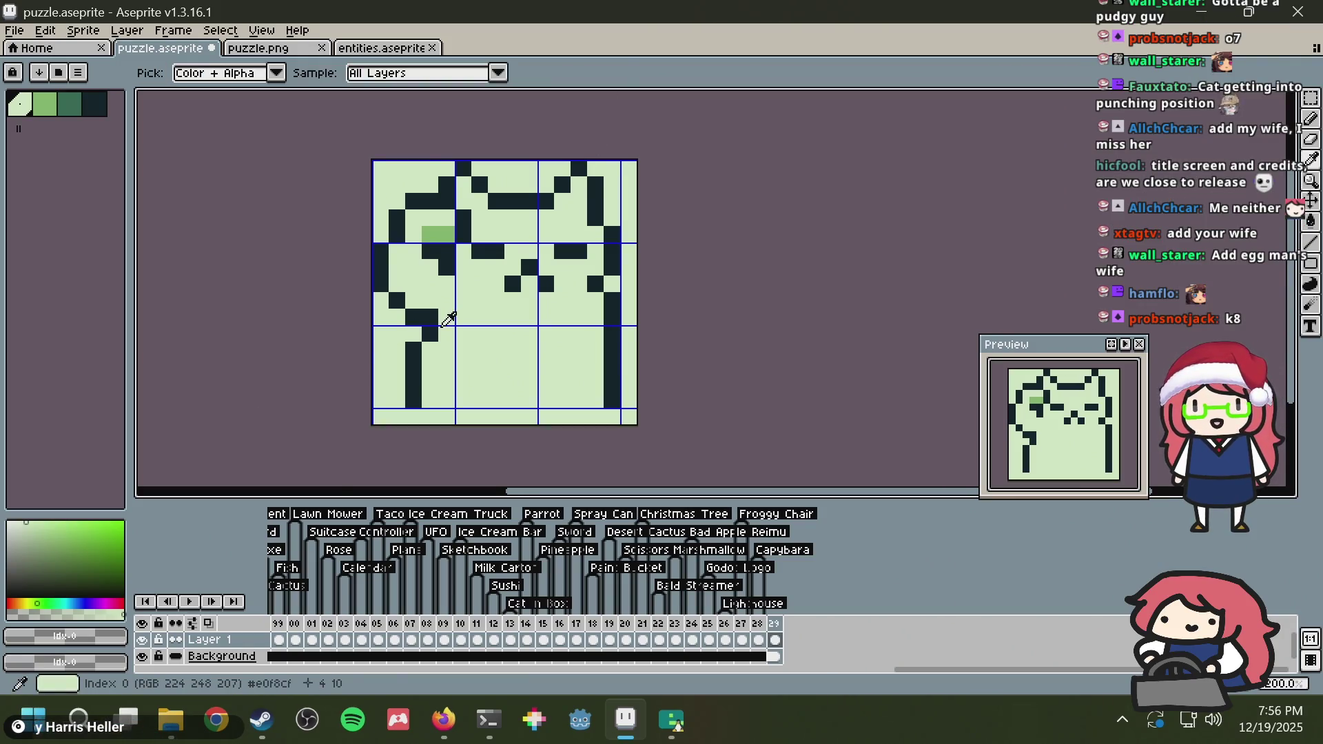
left_click(431, 315, "alt")
left_click(413, 334)
left_click(449, 308, "alt")
left_click(428, 334)
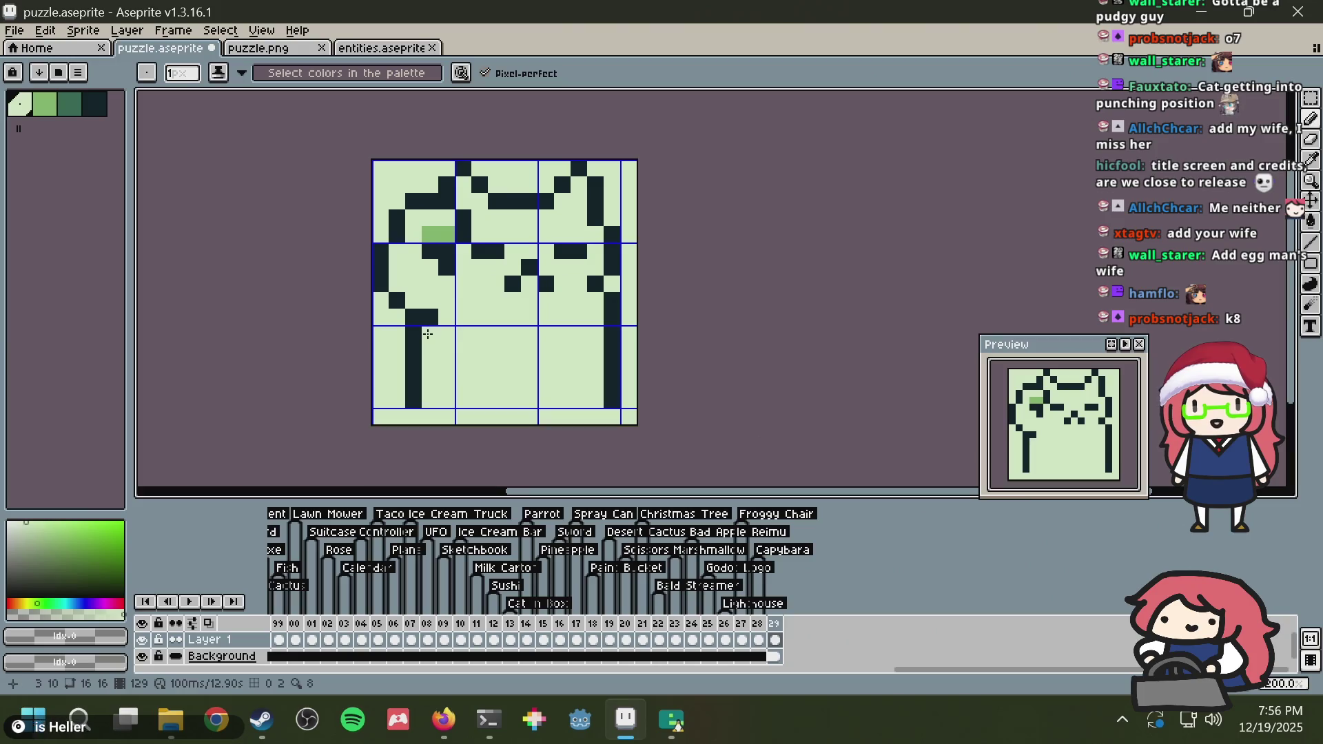
left_click(420, 381, "alt")
left_click(430, 398)
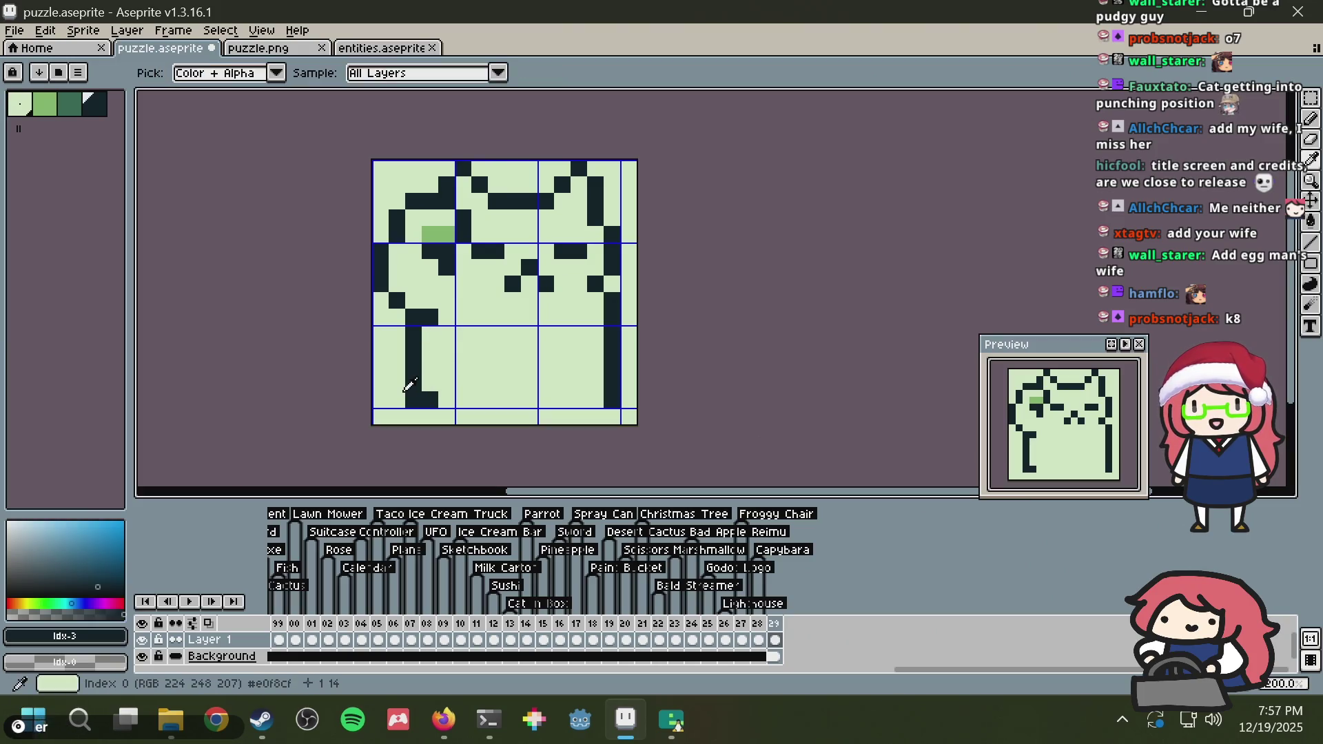
left_click(403, 386, "alt")
left_click(414, 398)
key("ctrl+z")
key("ctrl+z")
key("ctrl+z")
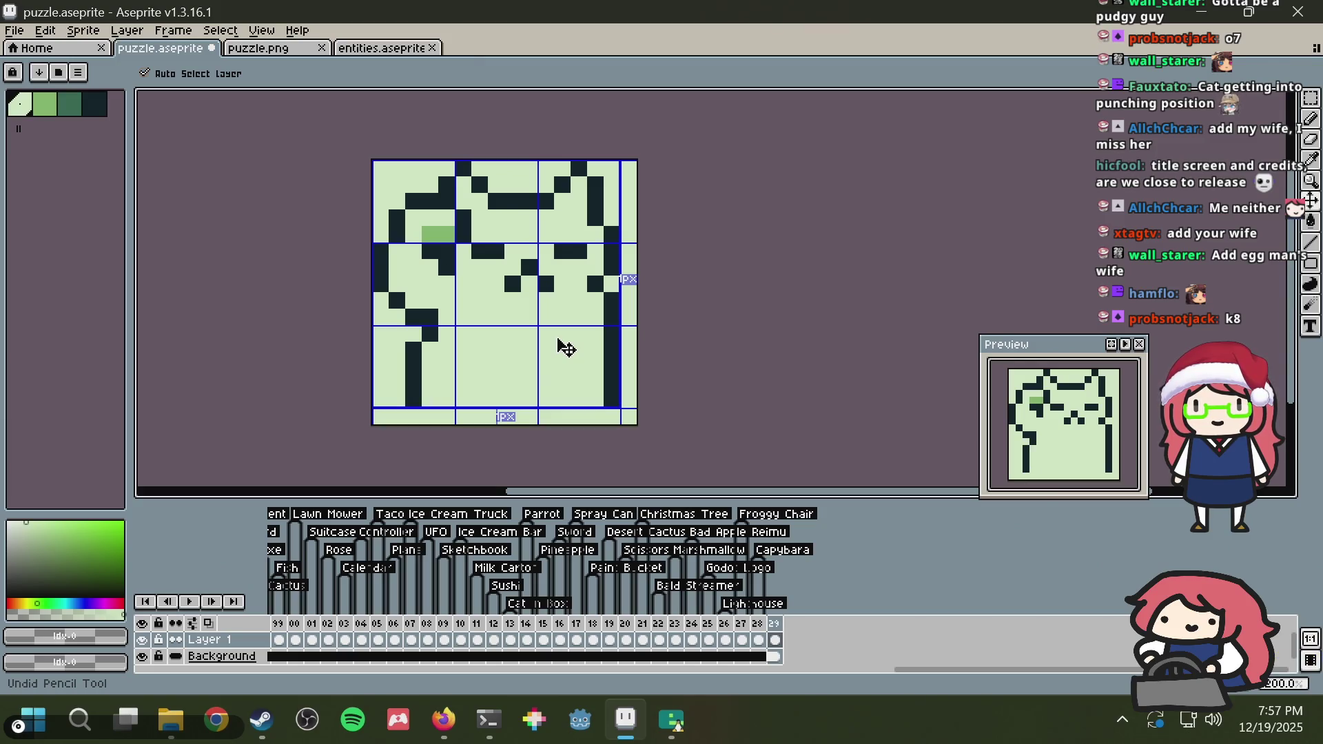
key("alt+Tab")
key("alt+Tab")
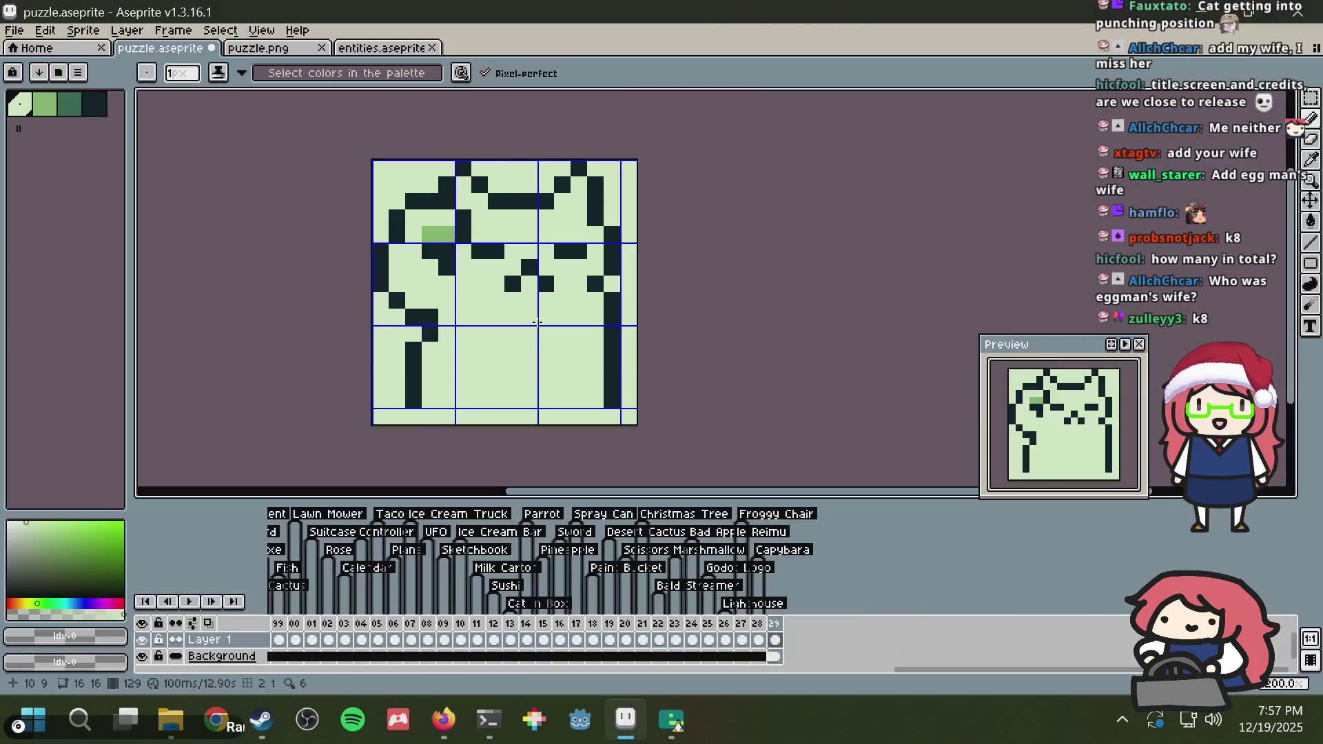
key("alt+Tab")
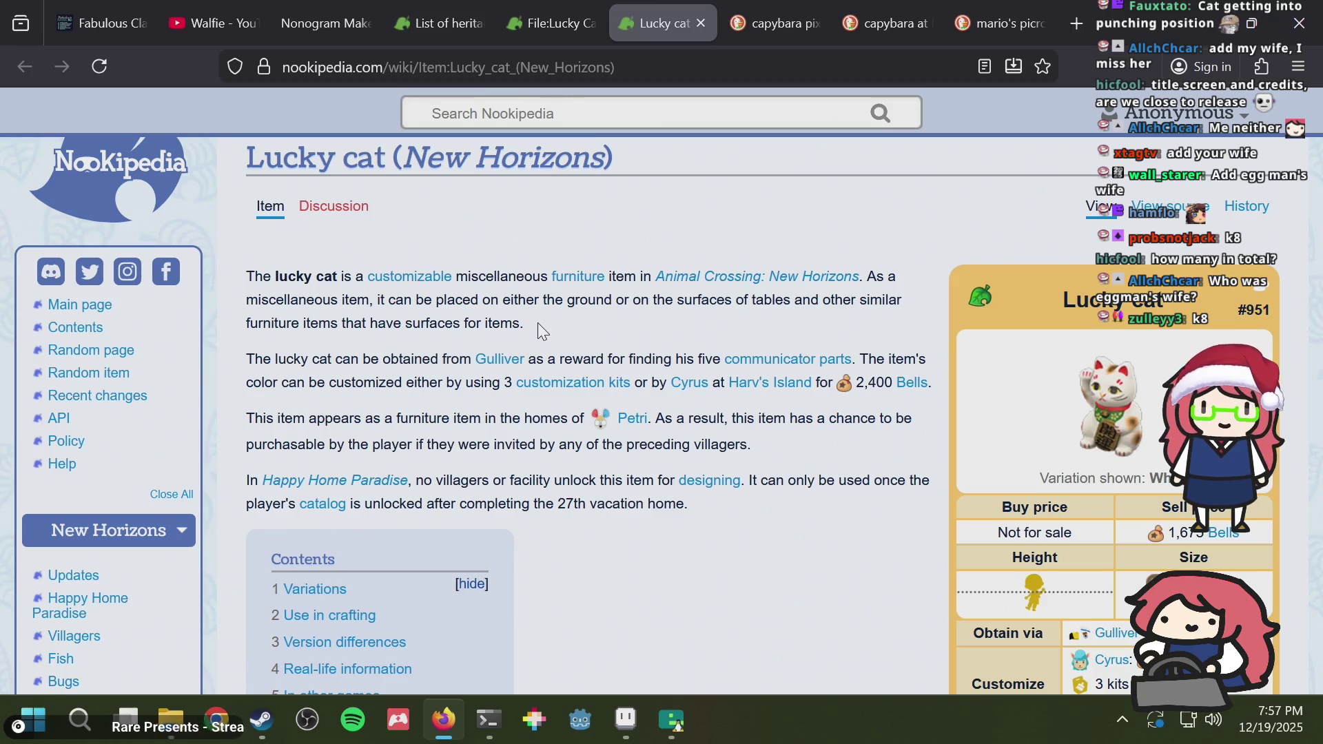
Step: Search DuckDuckGo for 'maneki neko' and show the image results
key("ctrl+Tab")
key("ctrl+Tab")
key("ctrl+l")
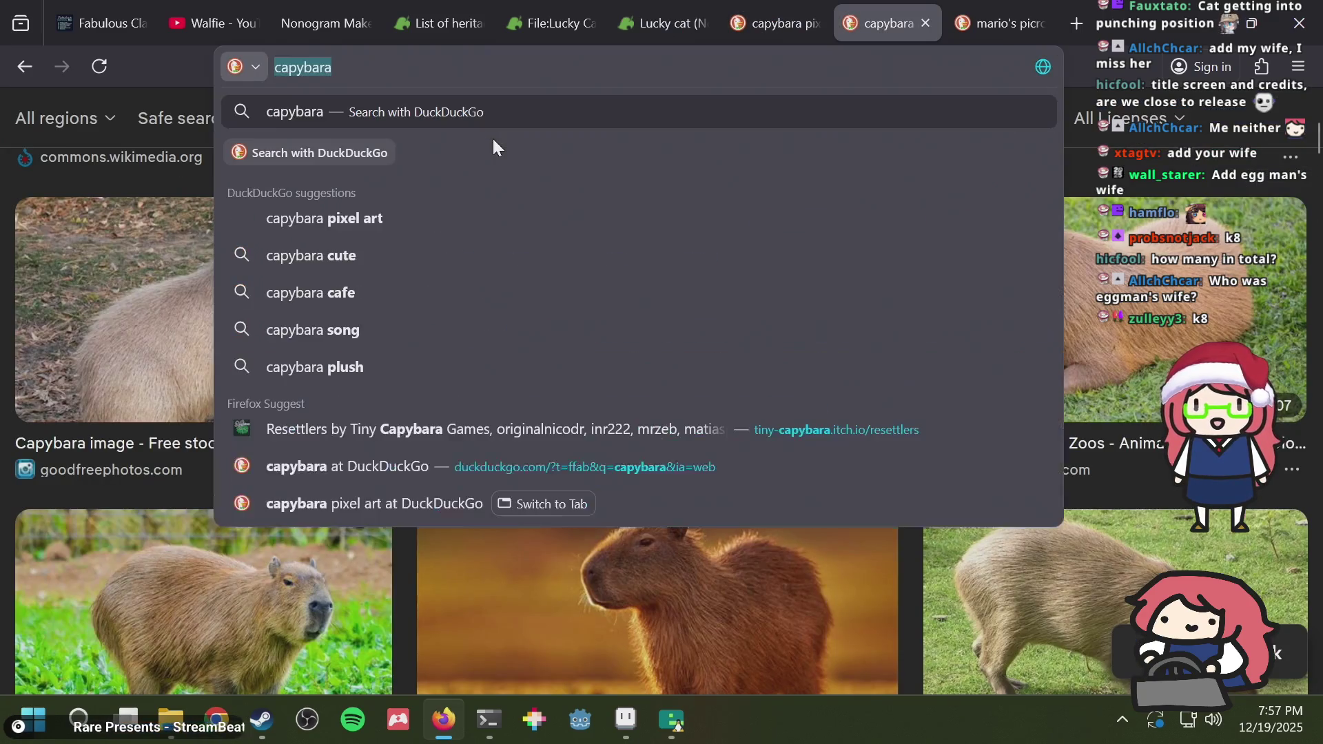
type("maneki neko")
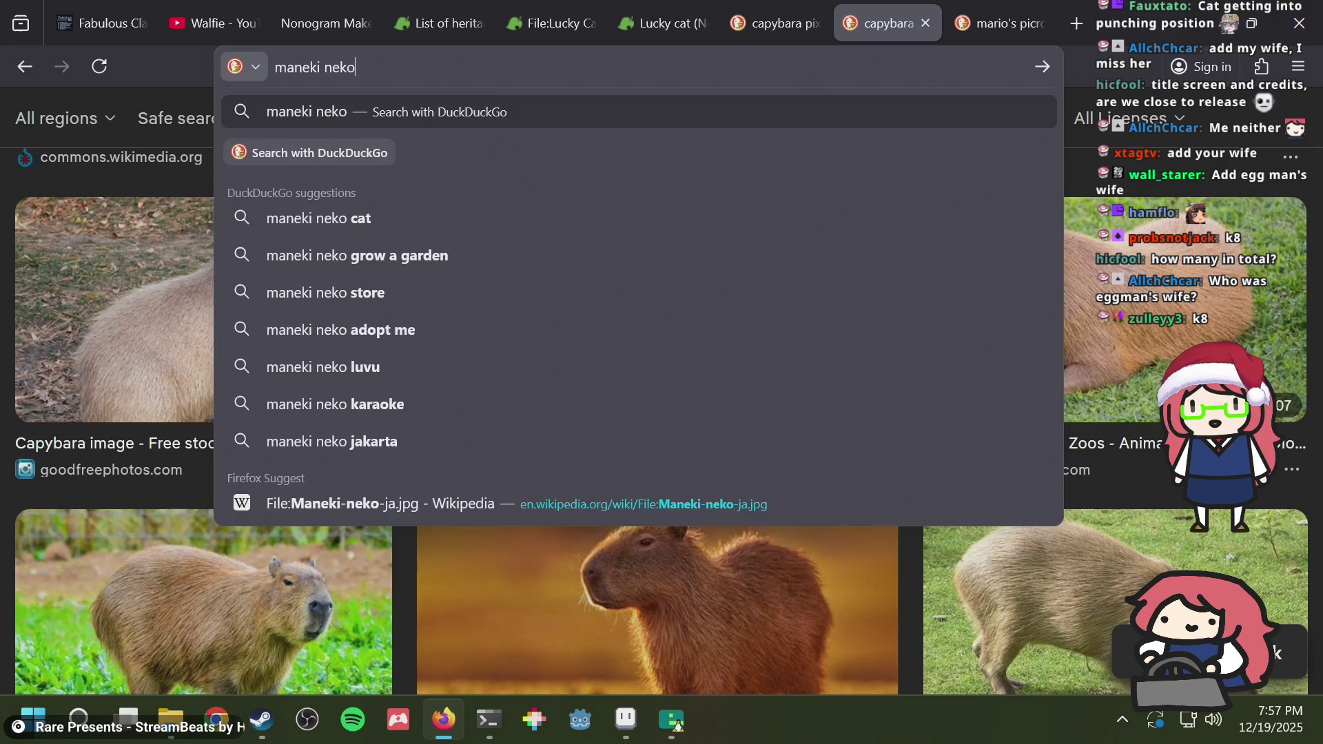
key("Return")
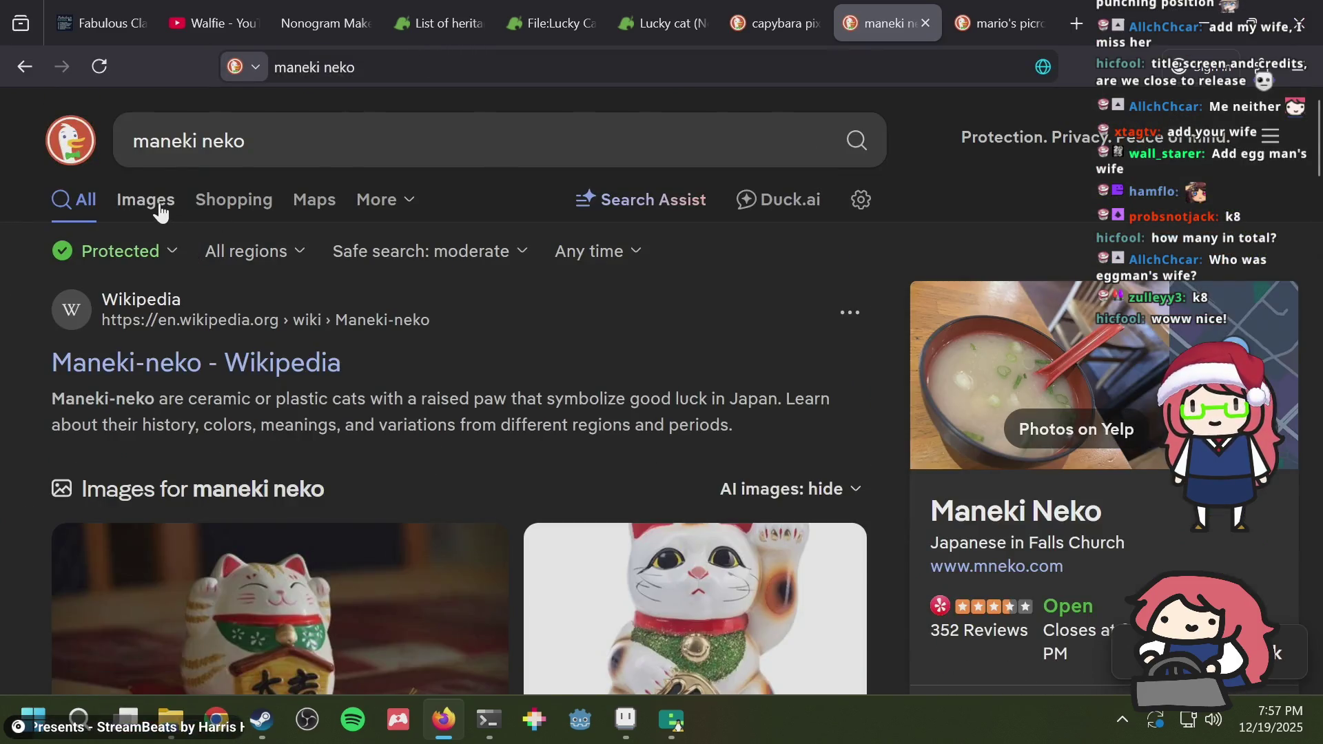
left_click(160, 208)
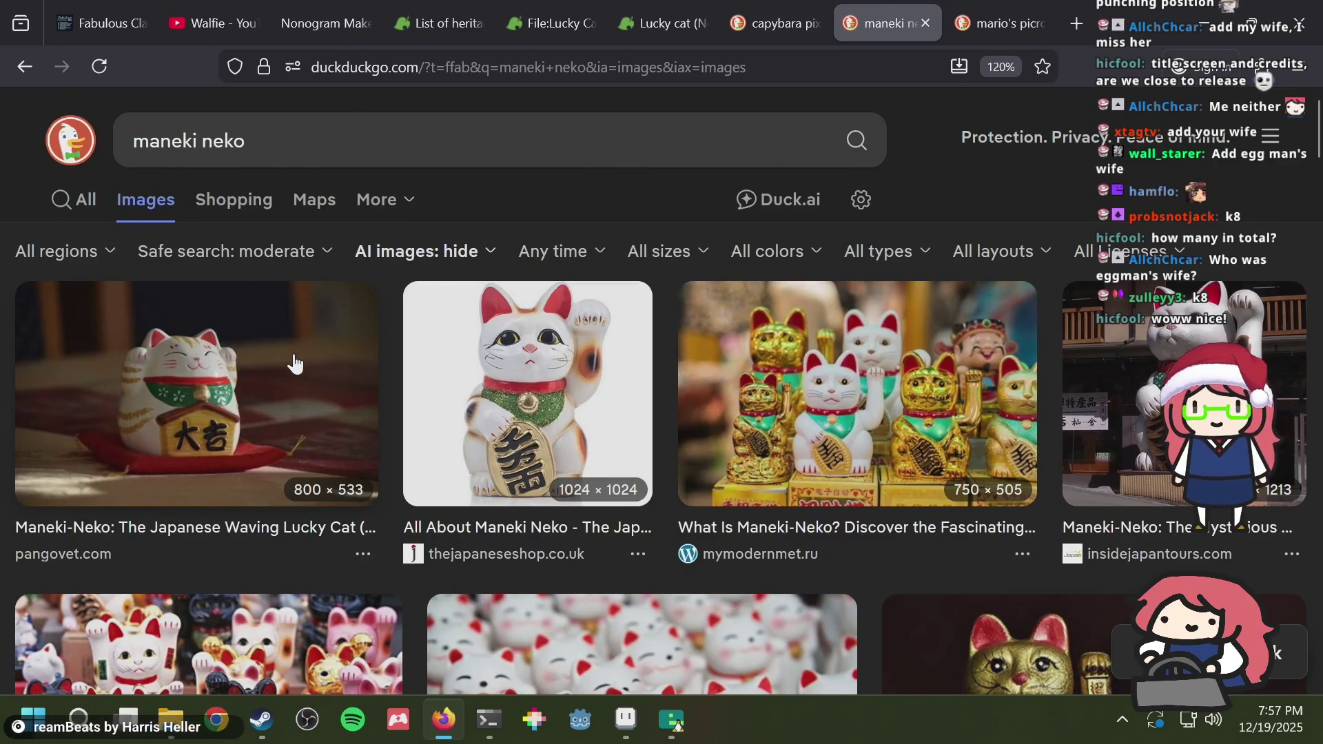
Step: Scroll down through the lucky cat figurine photos and back up to the top
scroll(235, 370, "down", 2)
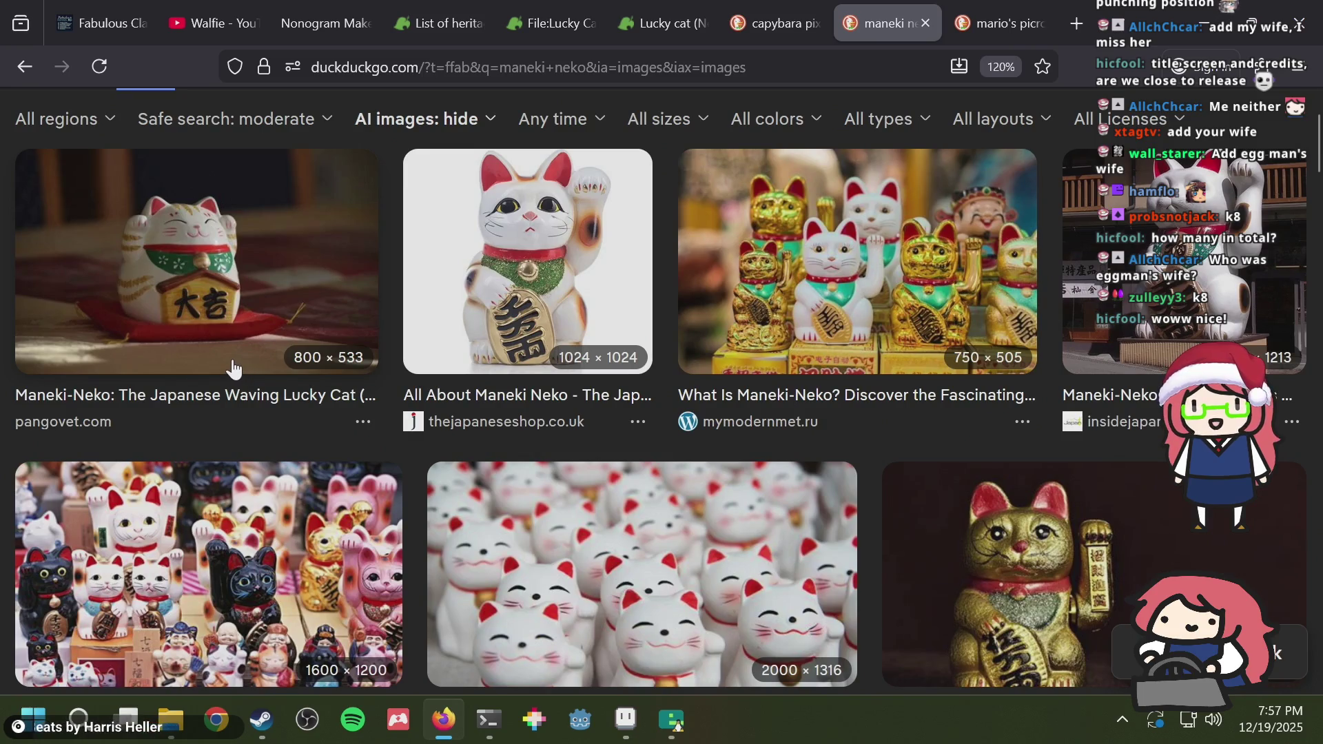
scroll(233, 367, "down", 2)
scroll(232, 365, "down", 4)
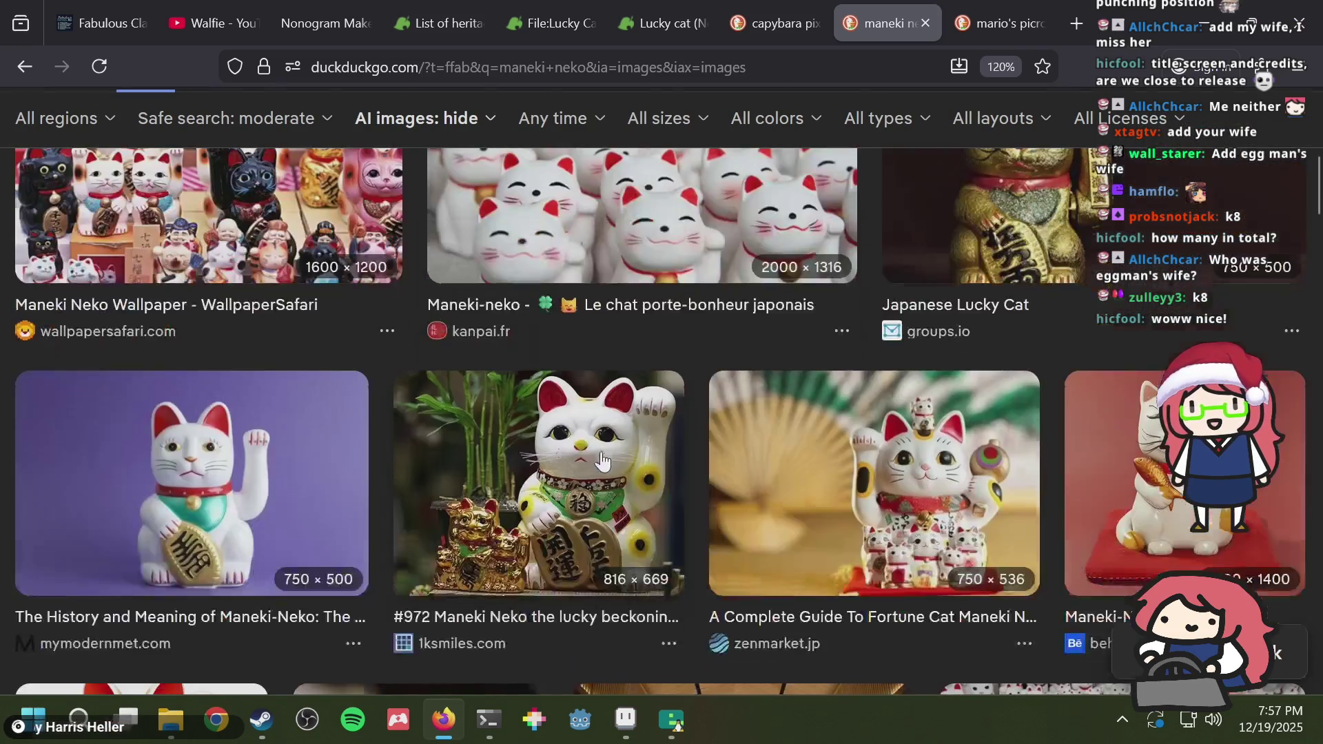
scroll(255, 494, "down", 4)
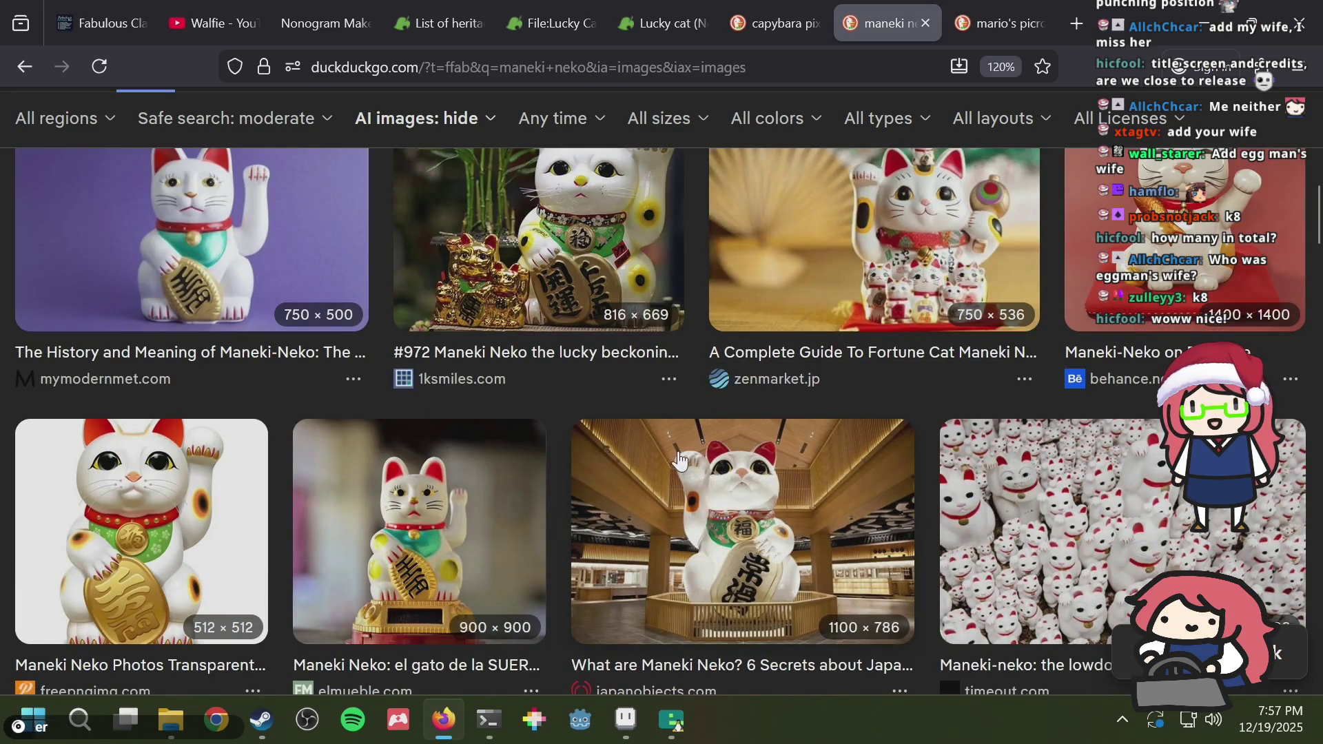
scroll(679, 460, "up", 15)
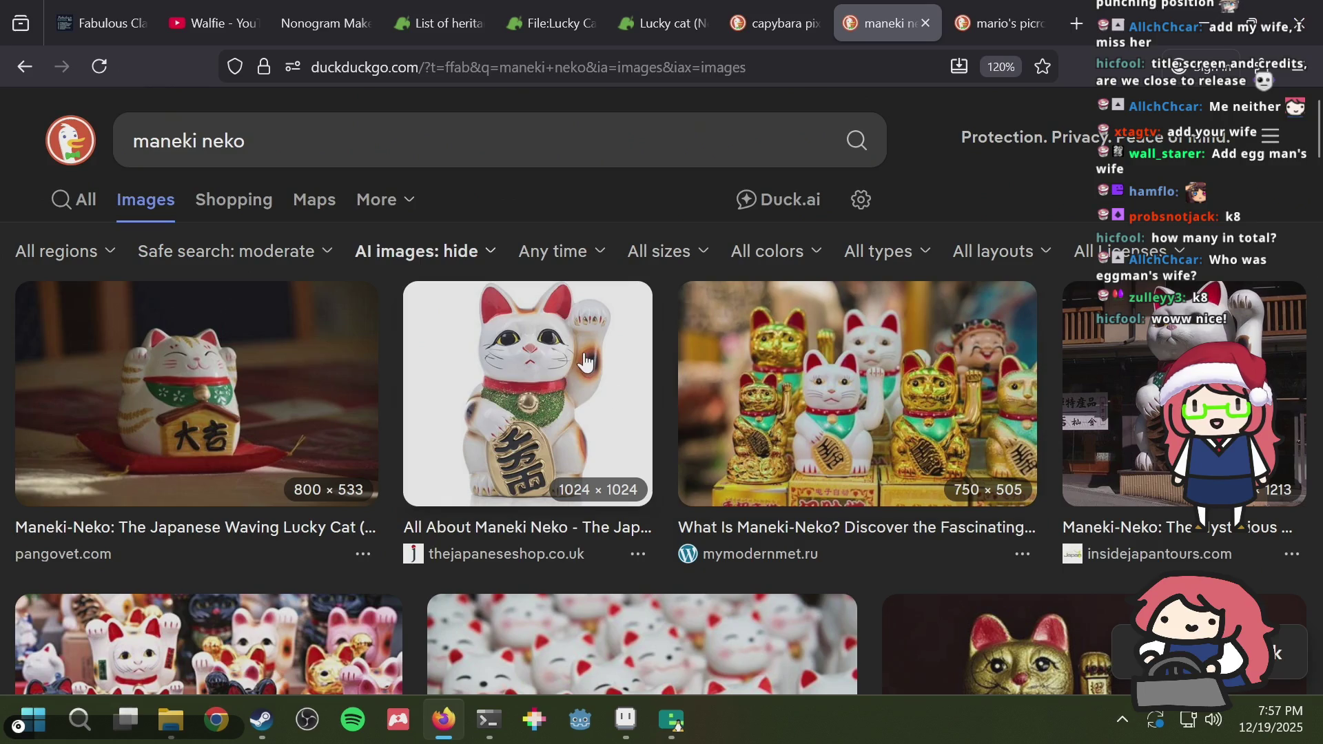
Step: Search 'maneki neko which paw' in a new tab and open the Wikipedia Maneki-neko article
key("ctrl+t")
type("manek")
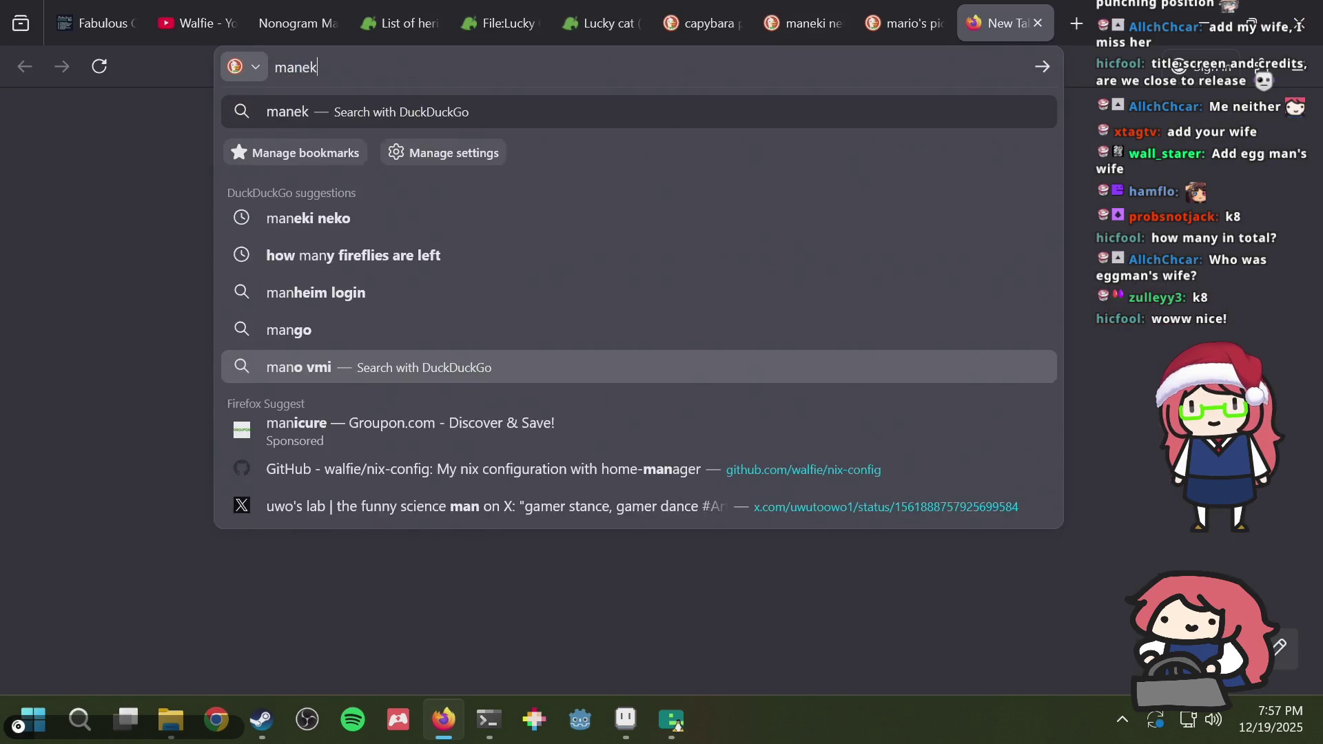
type("i neko which paw")
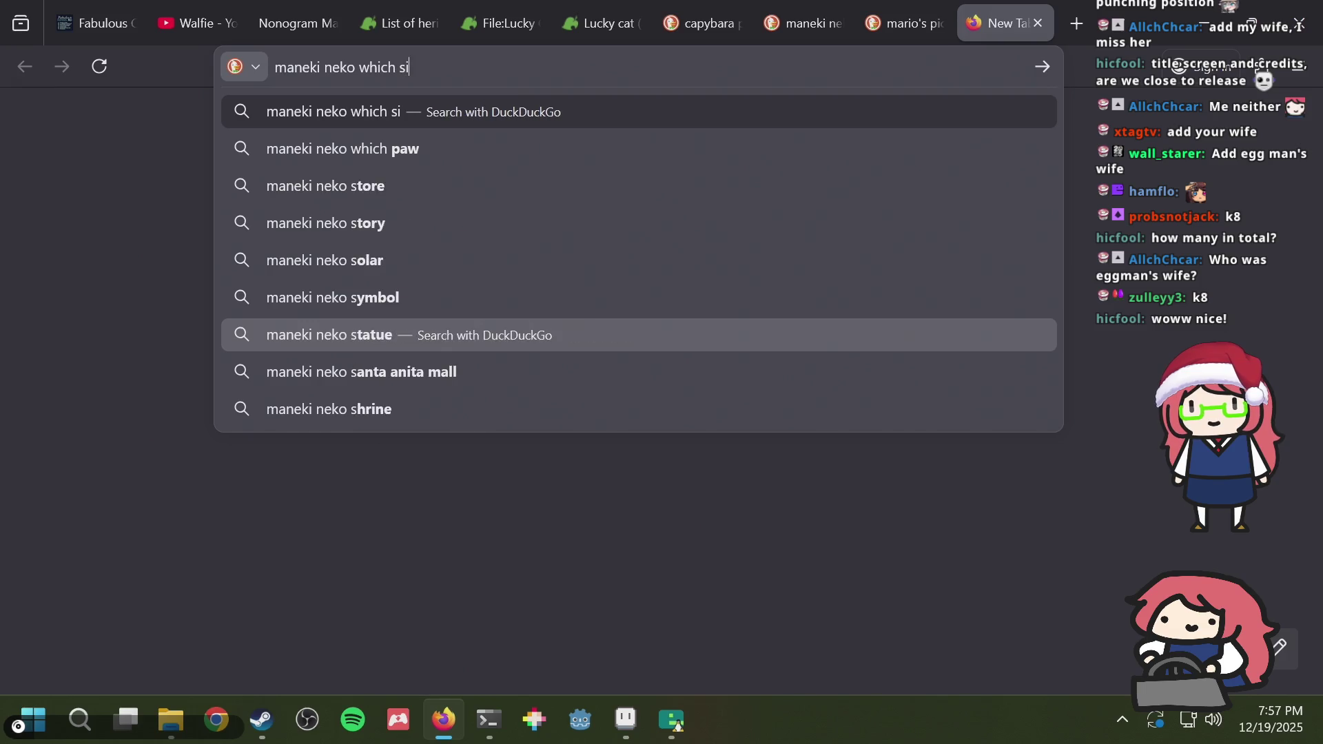
key("Return")
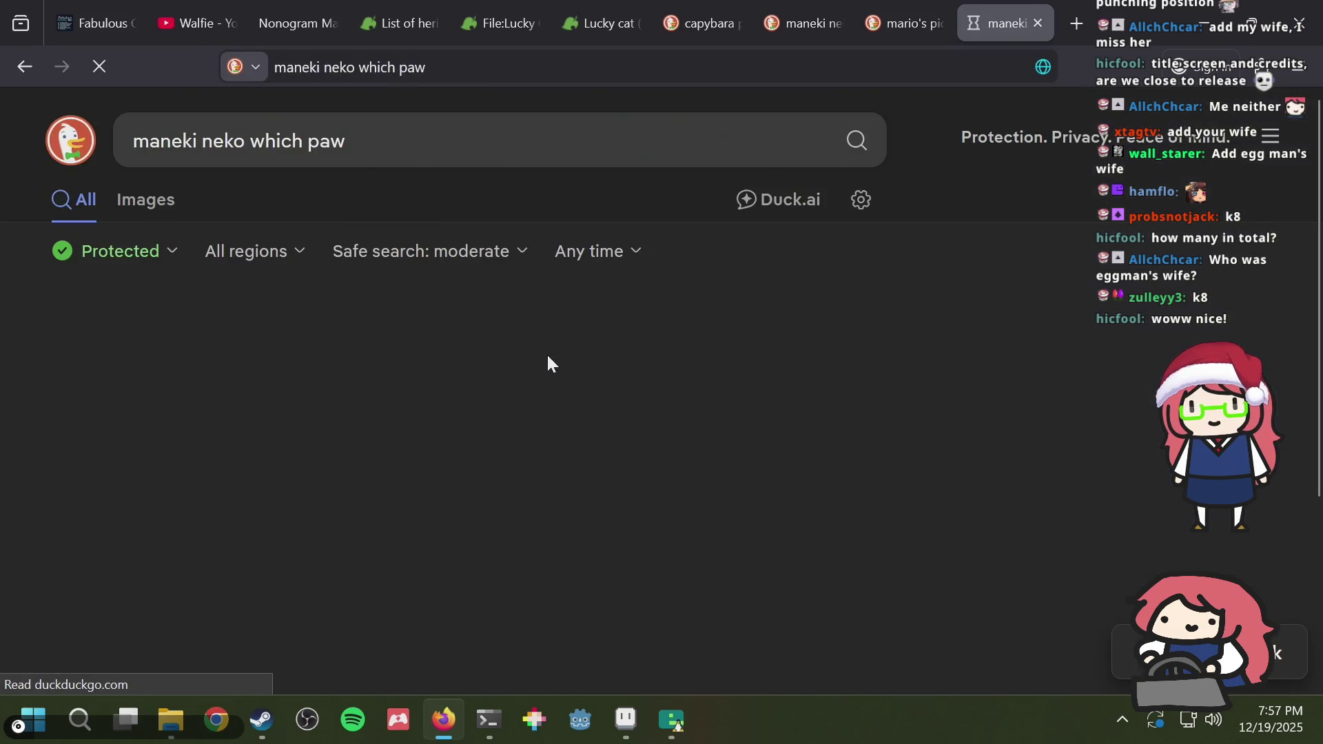
scroll(546, 352, "down", 3)
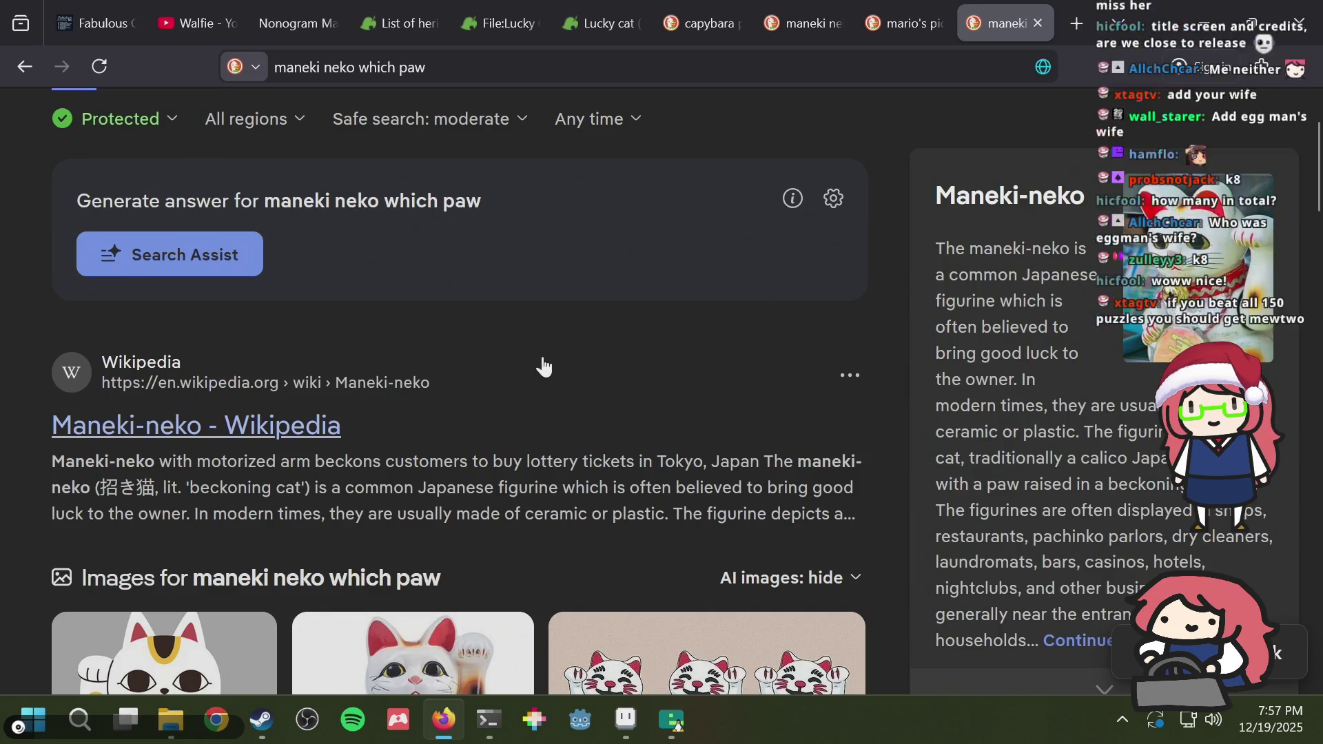
left_click(329, 428)
scroll(669, 291, "down", 3)
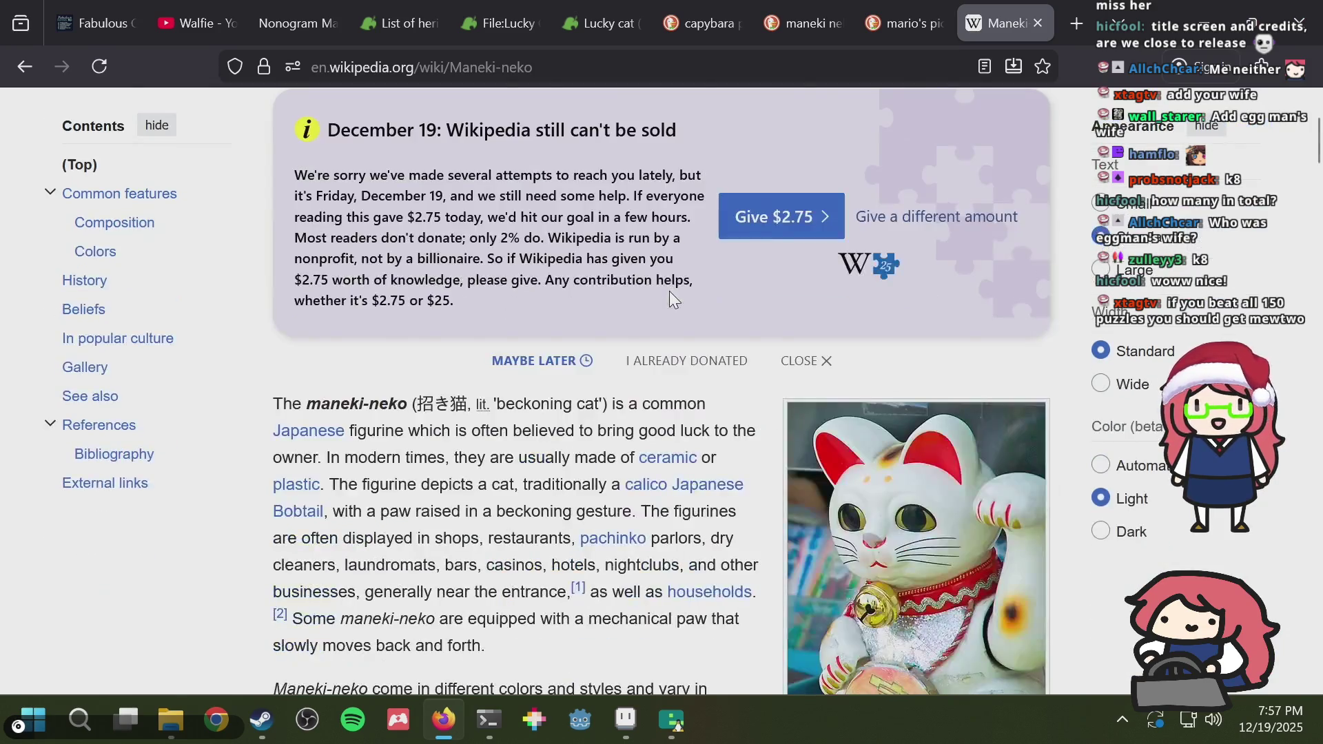
Step: Find 'left' in the article and highlight the sentences on what each raised paw means
key("ctrl+f")
type("left")
key("Escape")
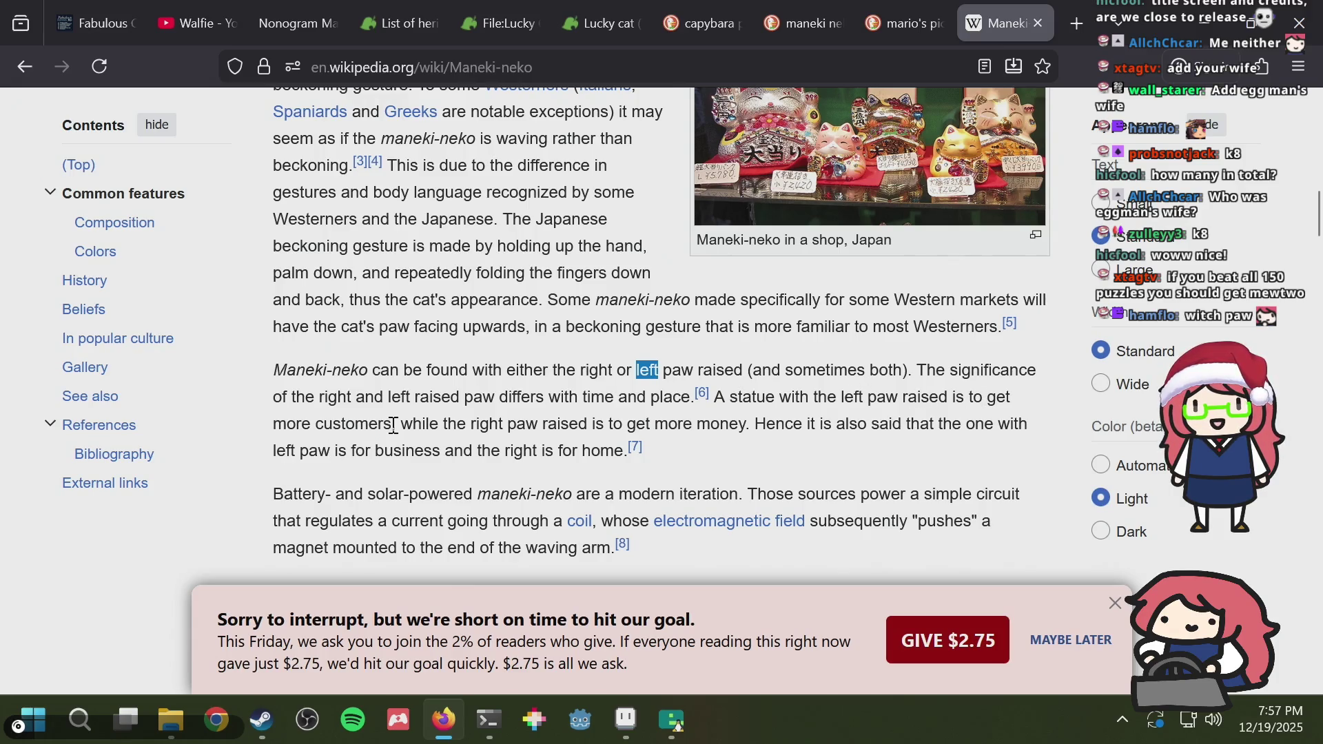
left_click_drag(384, 425, 324, 421)
left_click(333, 422)
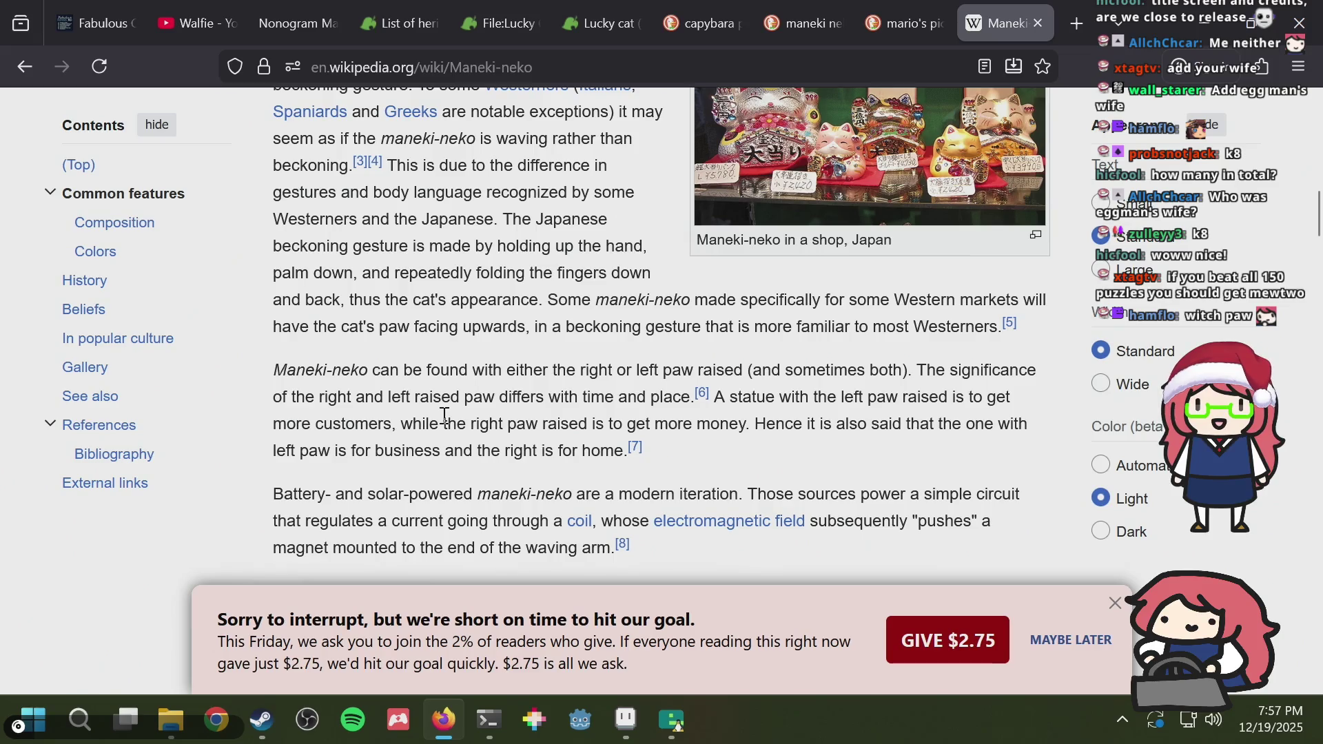
left_click_drag(478, 415, 757, 423)
Step: Revisit the lucky cat image search tabs, then return to the Aseprite sprite
key("alt+Tab")
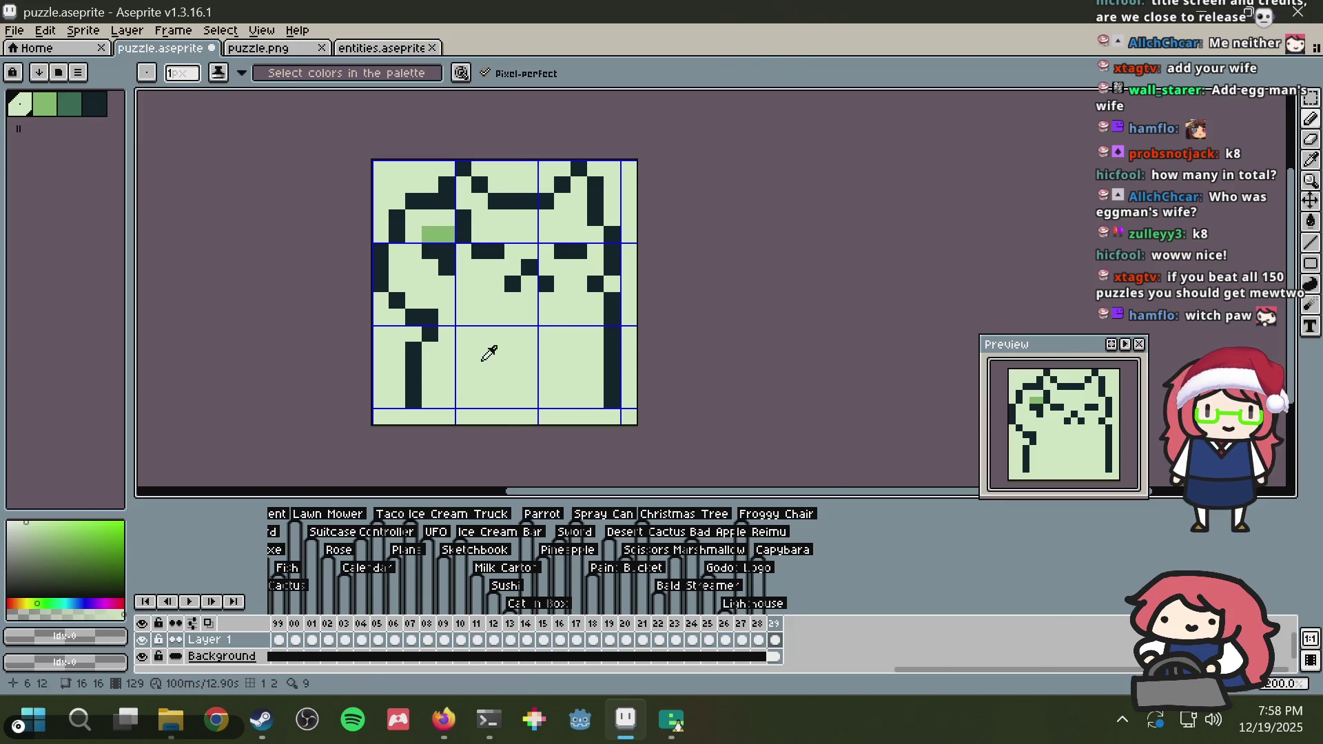
key("alt+Tab")
scroll(541, 310, "up", 10)
scroll(540, 310, "down", 3)
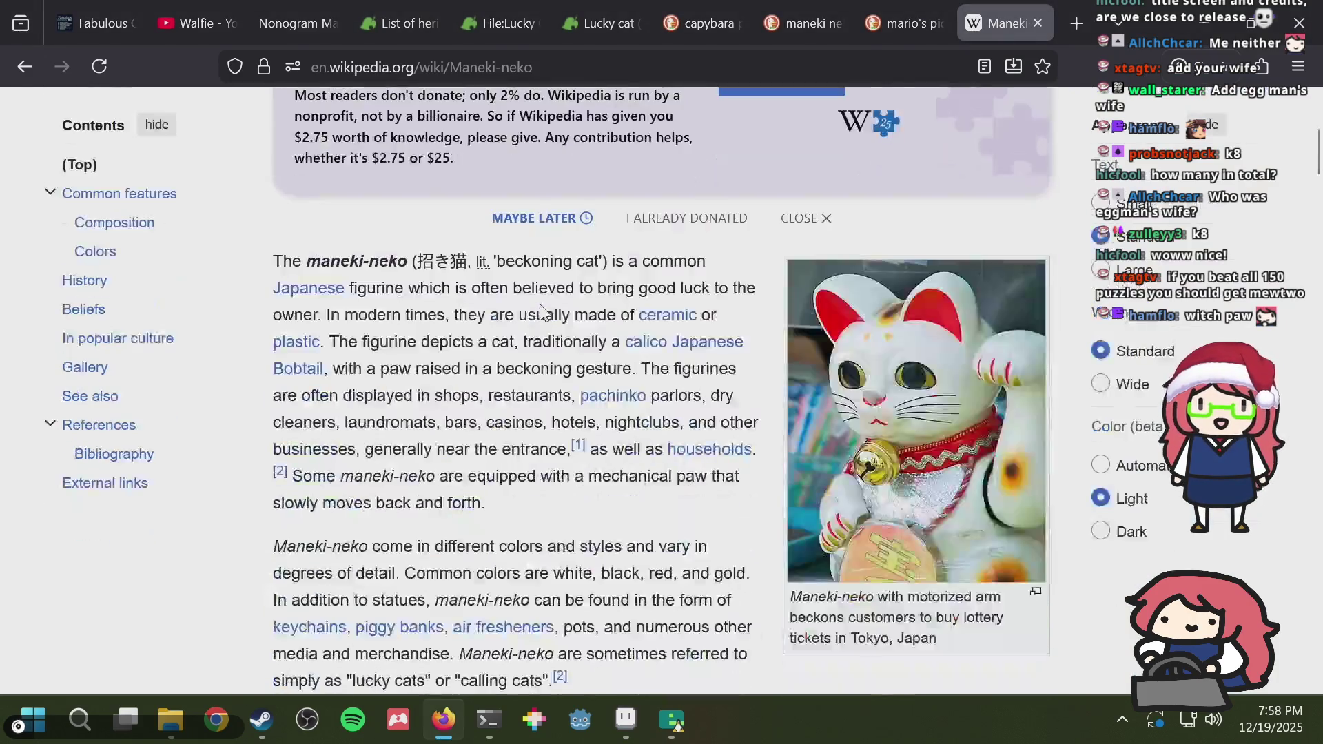
key("ctrl+shift+Tab")
scroll(607, 290, "up", 5)
key("ctrl+shift+Tab")
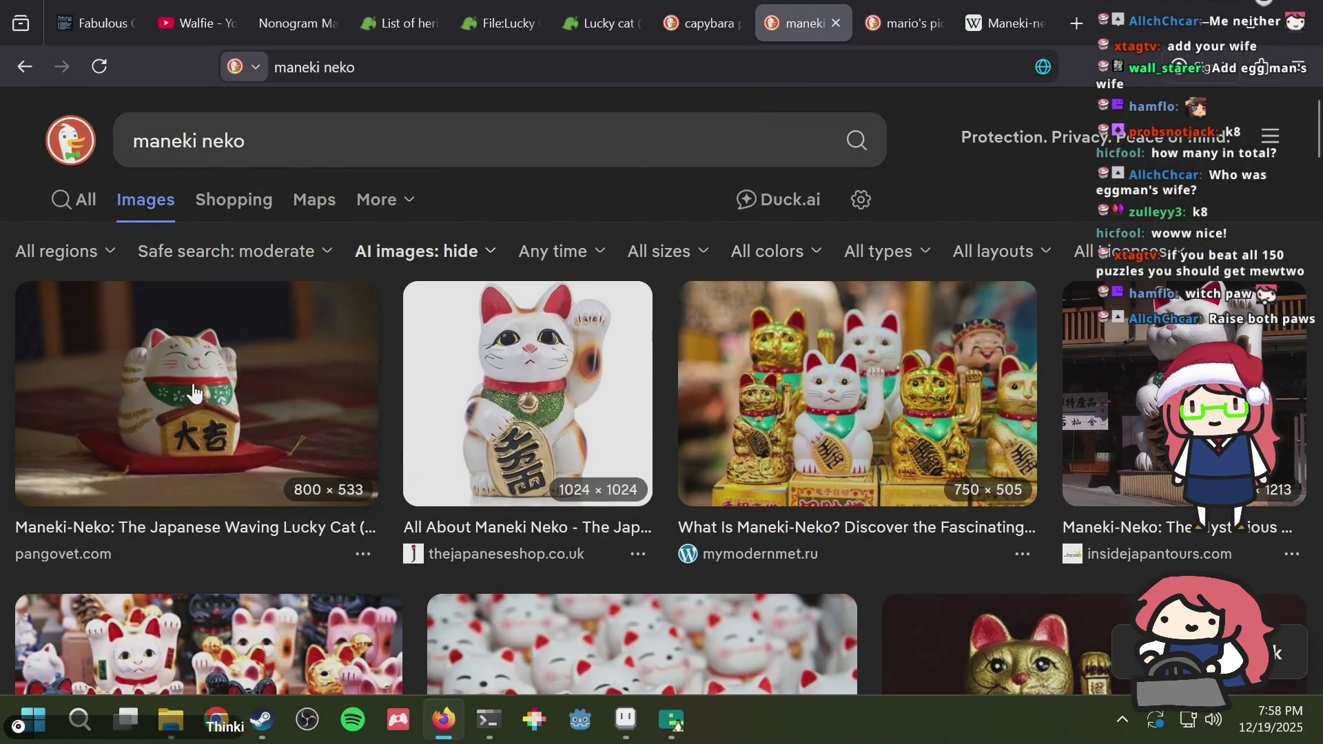
key("alt+Tab")
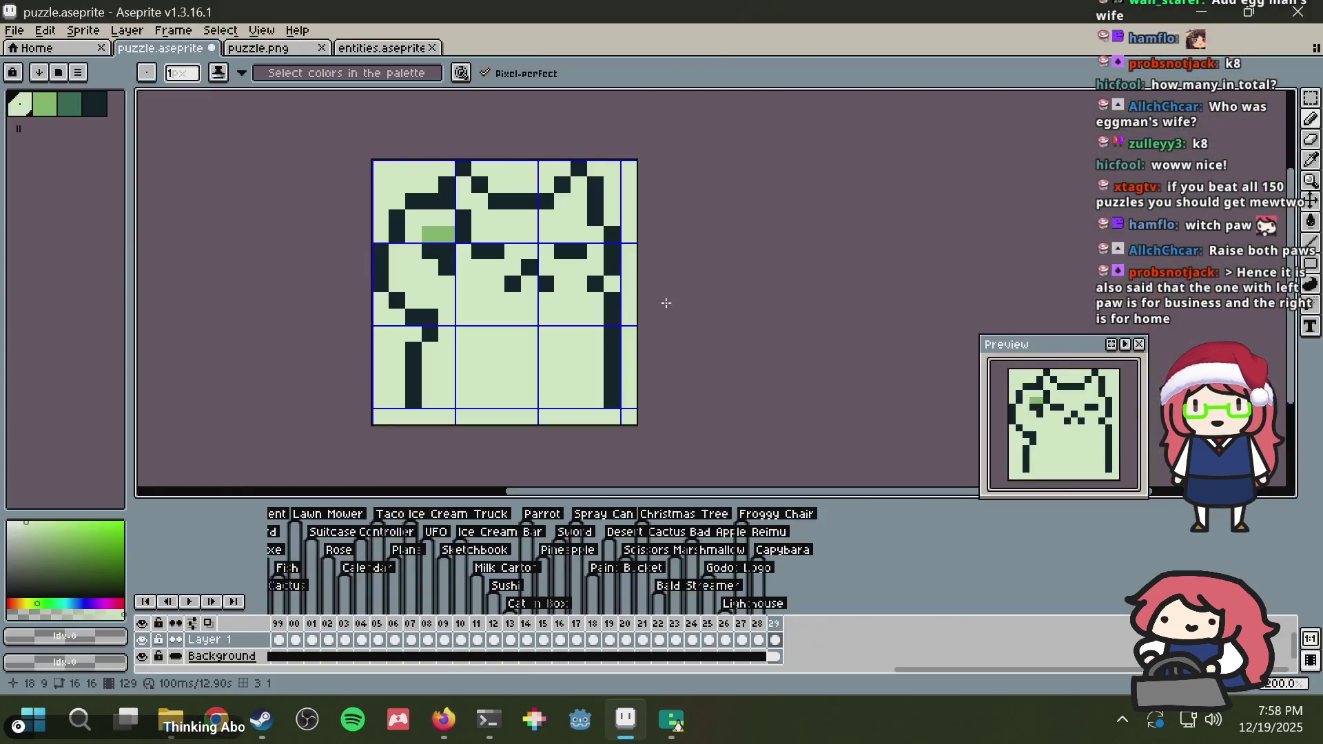
Step: Try adding darkest-green pixels under the cat's arm with the pencil, then undo them
key("m")
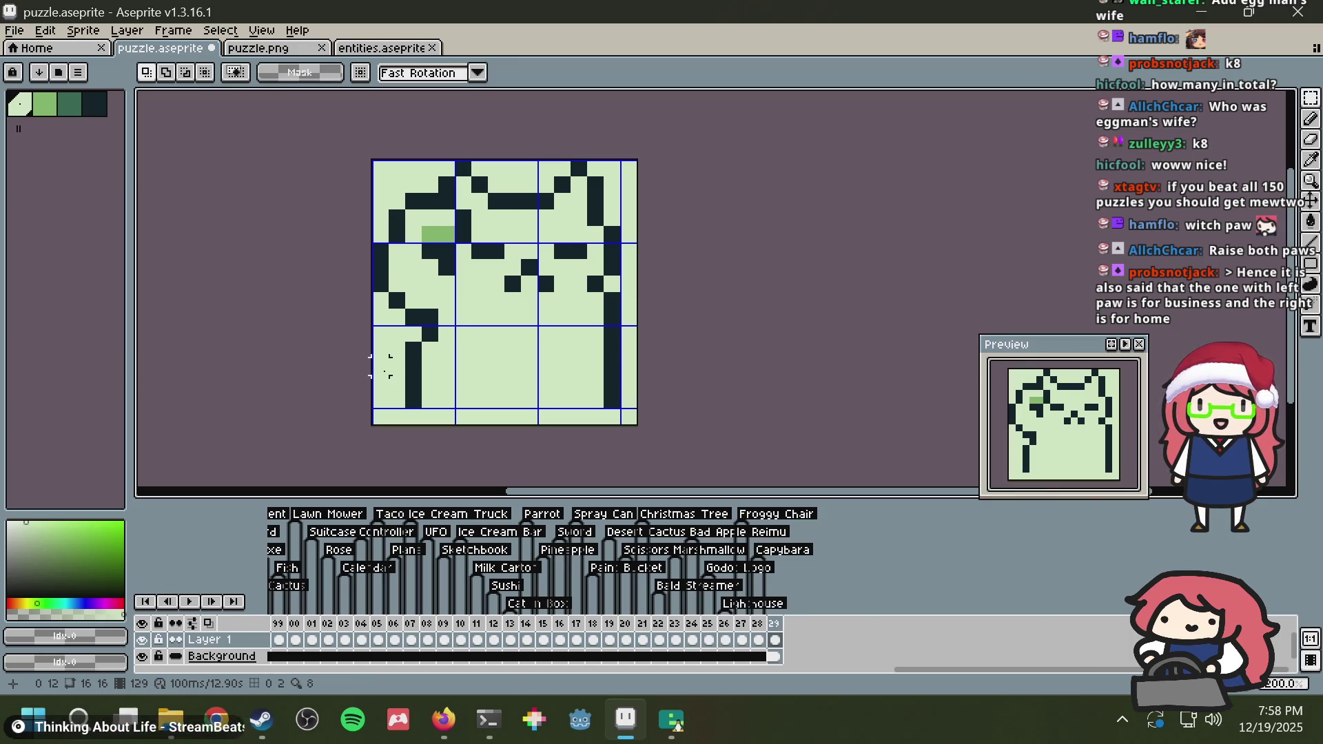
key("ctrl+z")
key("ctrl+z")
key("ctrl+z")
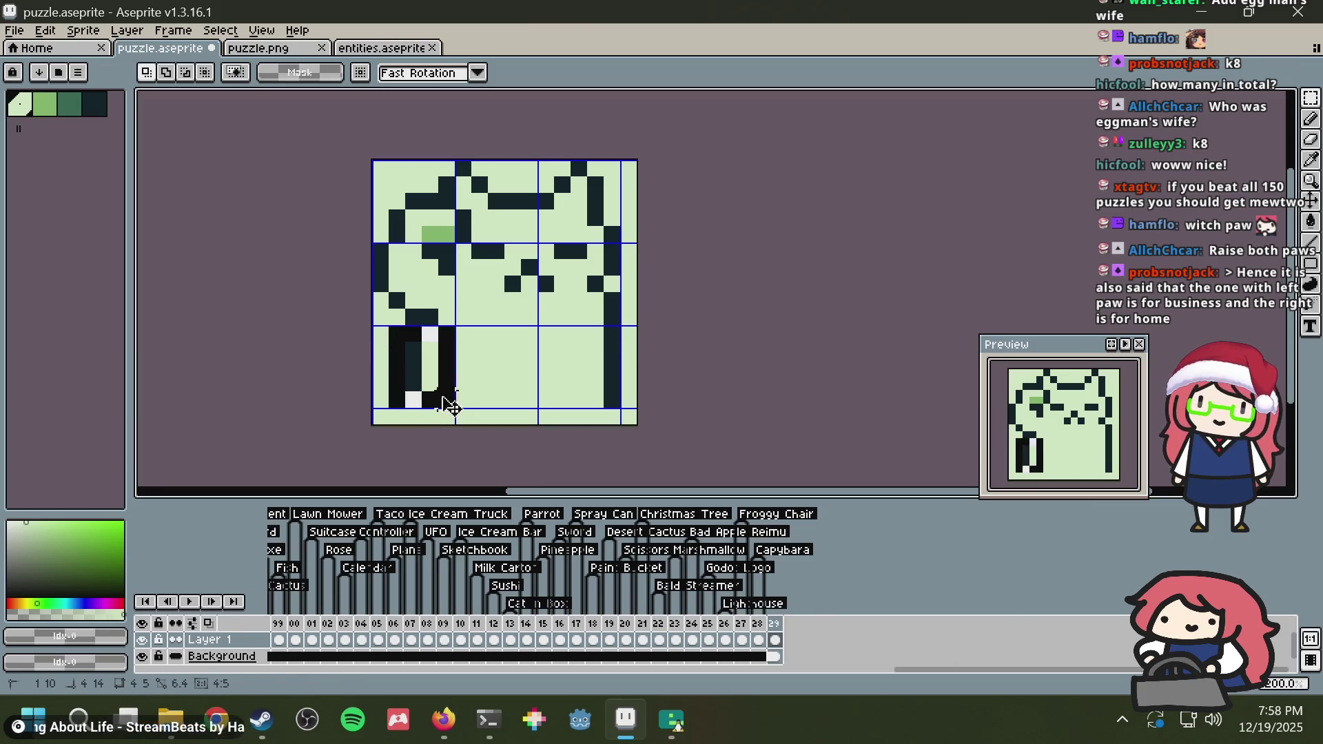
key("ctrl+z")
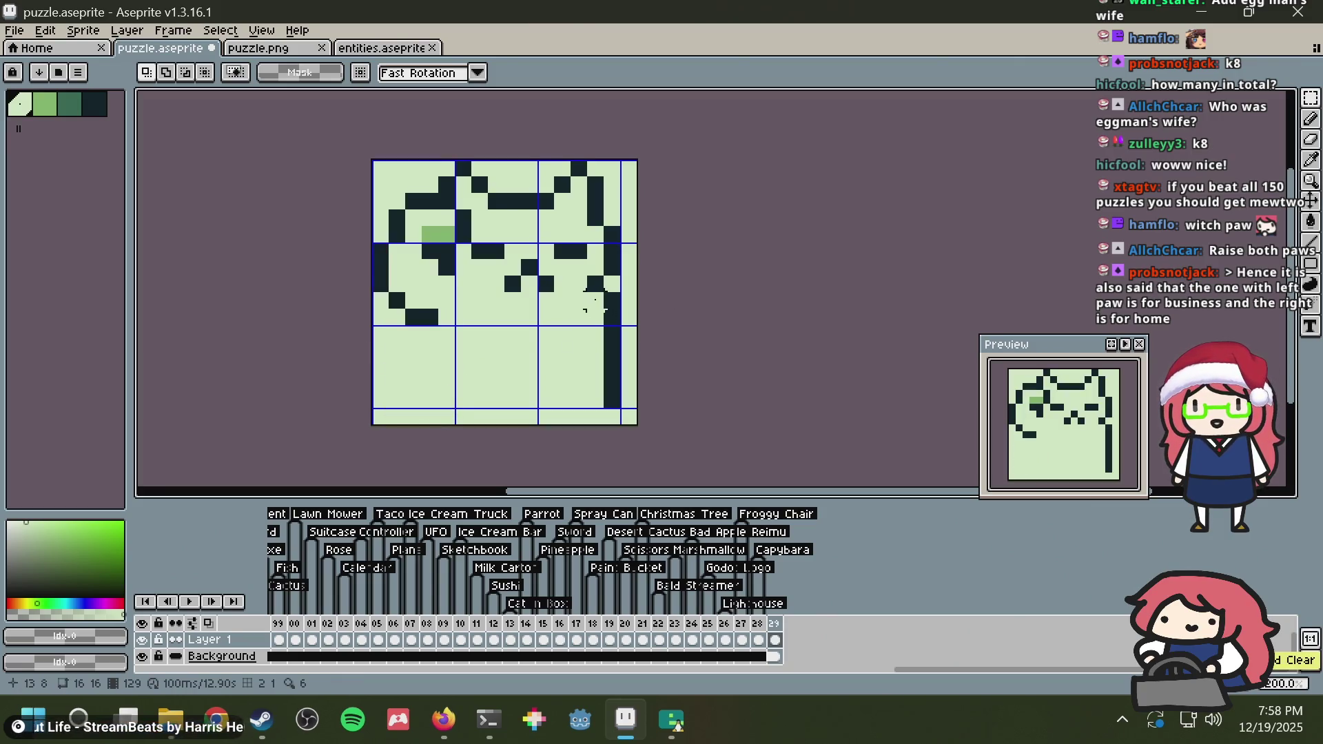
key("b")
left_click(428, 310, "alt")
left_click(429, 349)
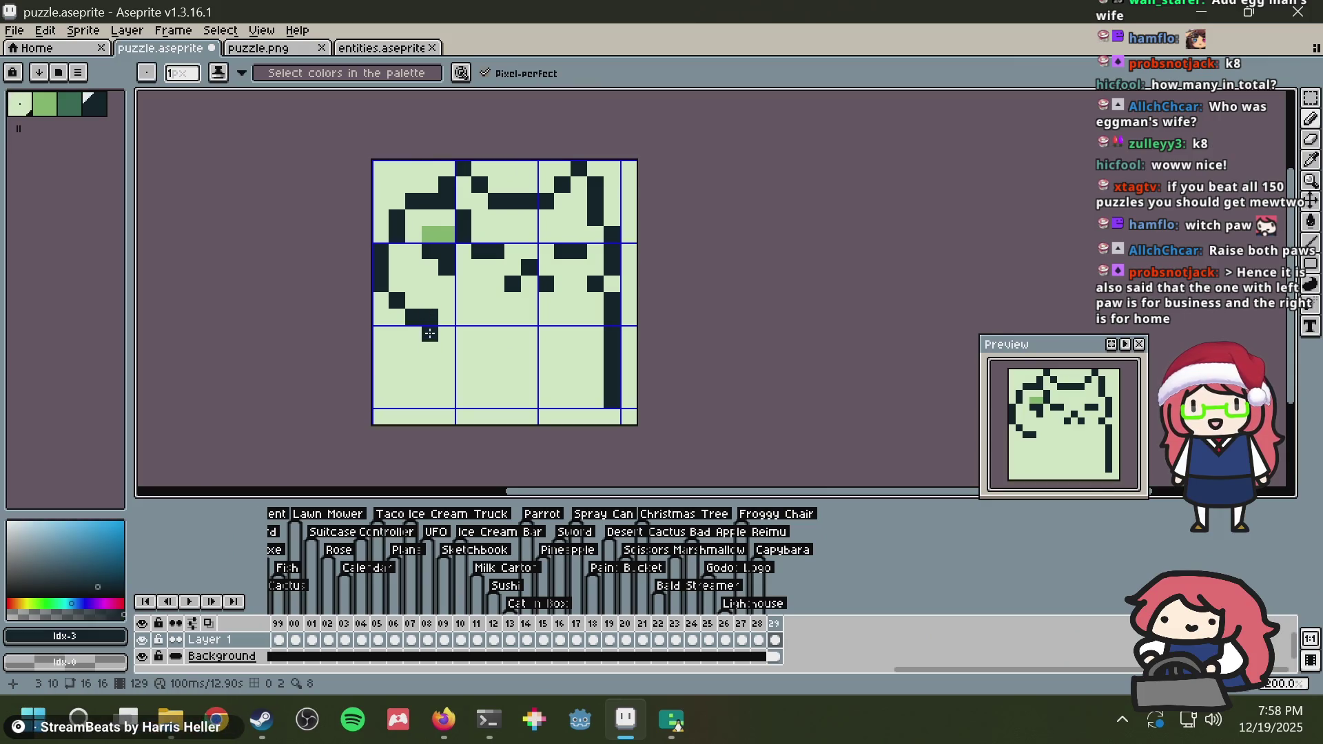
left_click_drag(414, 350, 413, 386)
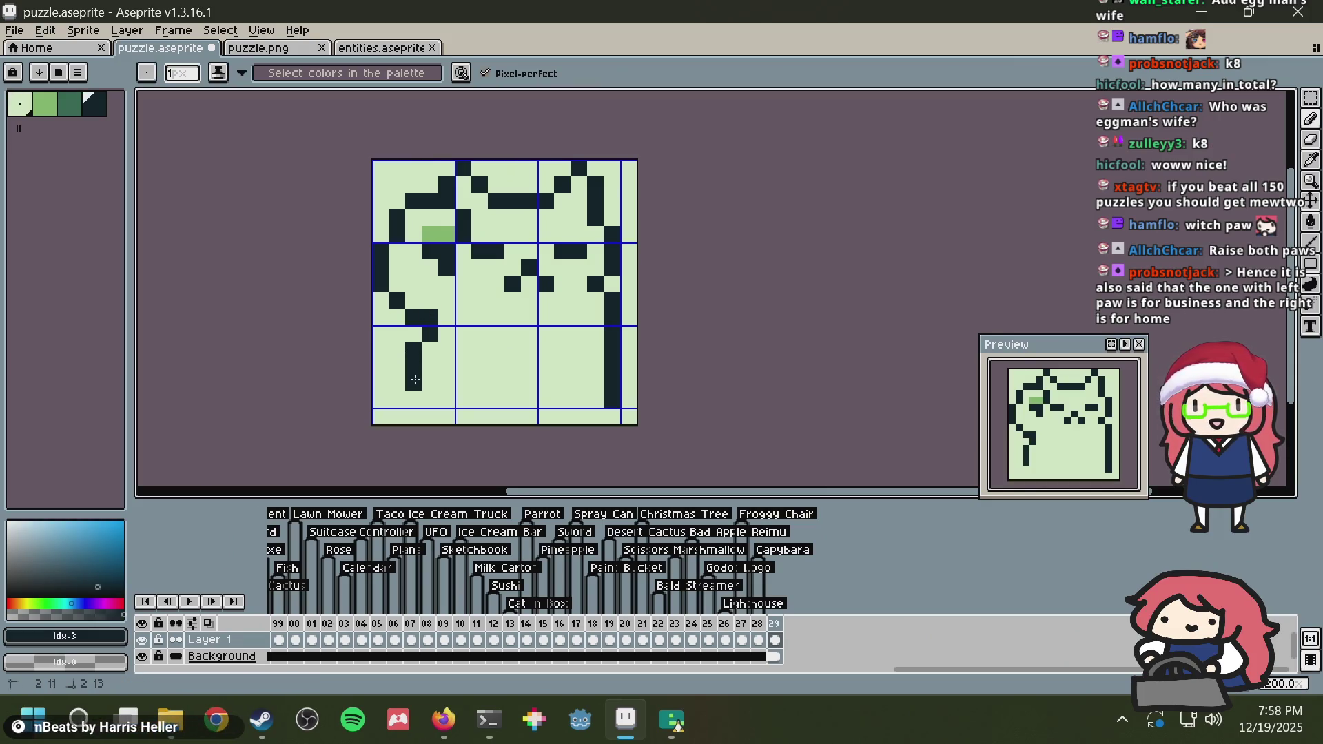
key("ctrl+z")
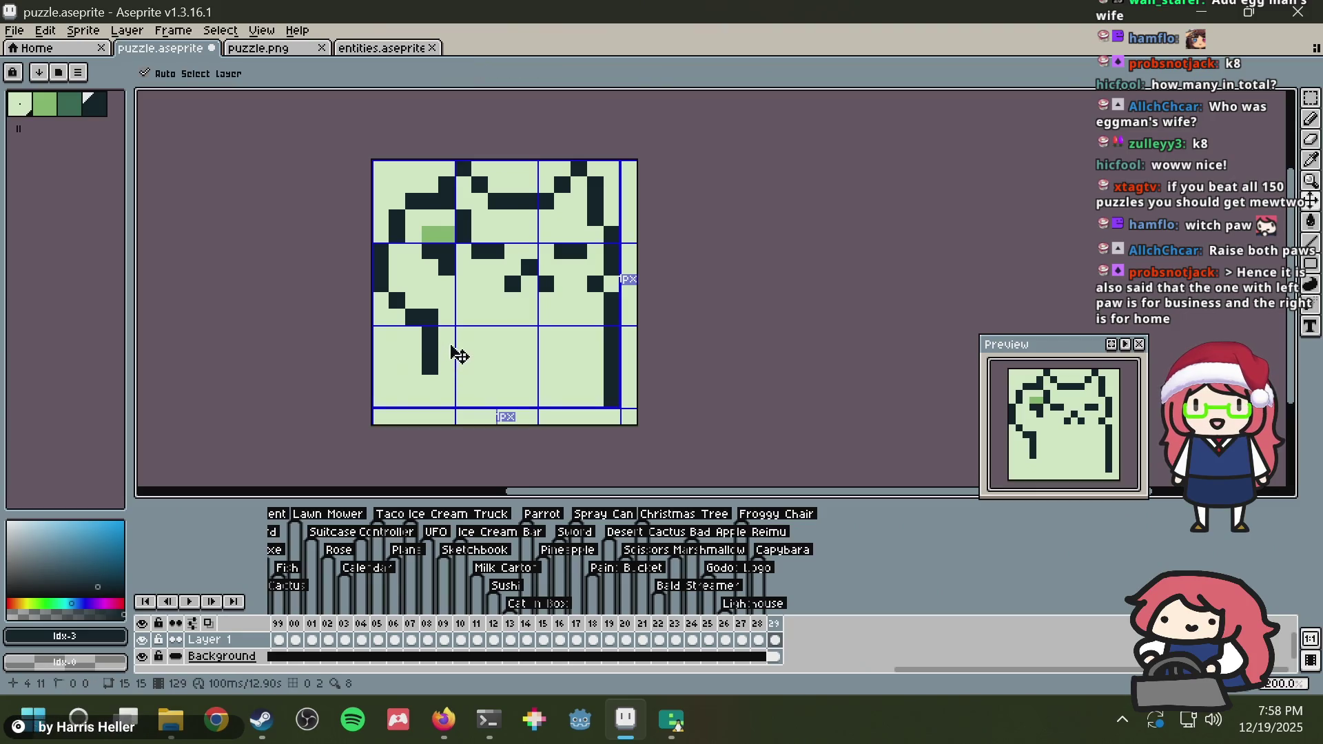
key("ctrl+z")
key("ctrl+z")
Step: Experiment with more dark paw pixels around column 4, row 10, undoing each attempt
left_click(441, 338)
key("ctrl+z")
left_click(426, 338)
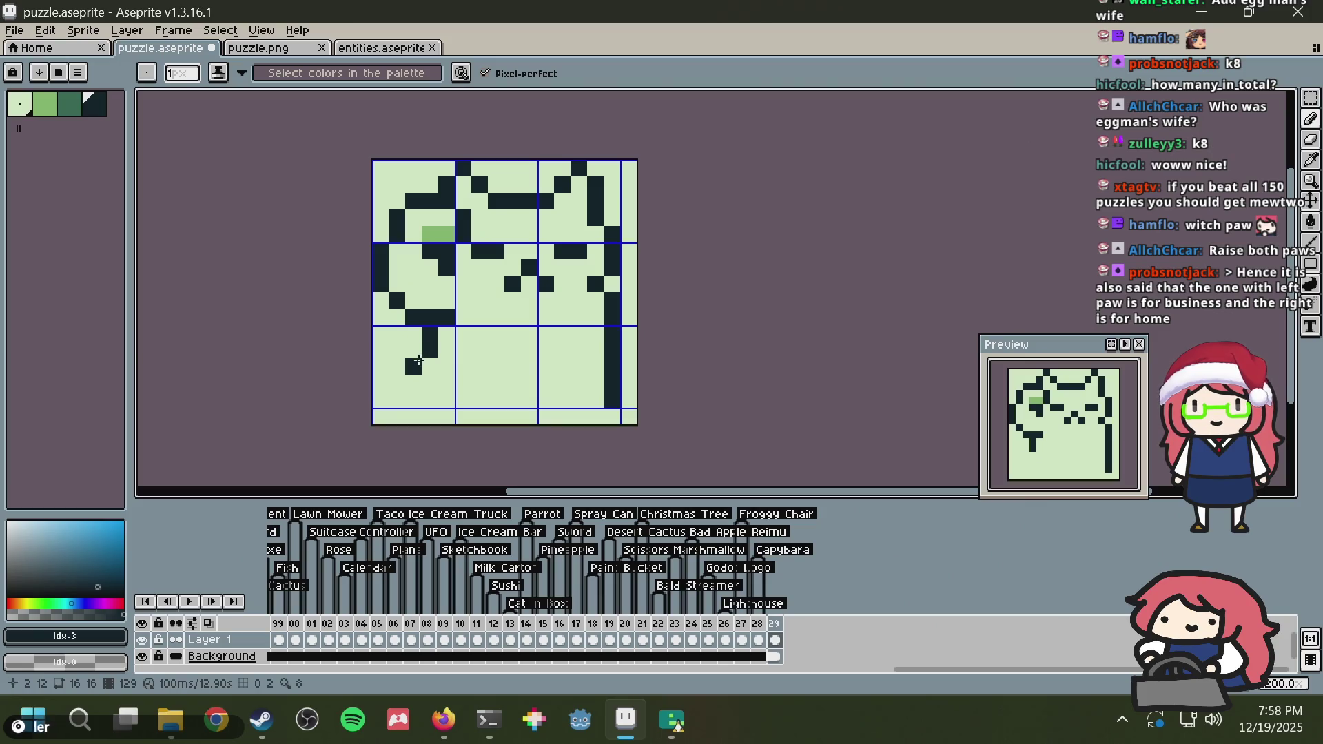
key("ctrl+z")
key("ctrl+z")
key("ctrl+z")
left_click(446, 333)
key("ctrl+z")
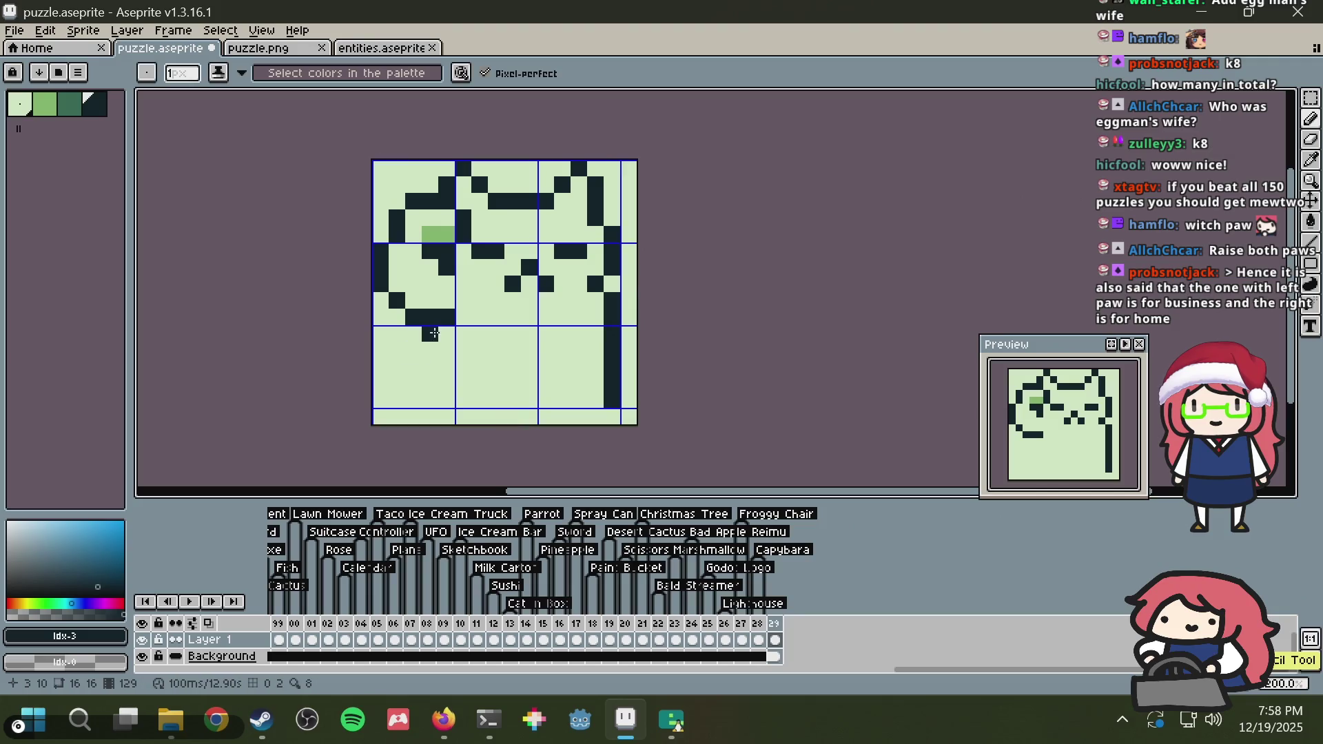
left_click_drag(432, 334, 436, 375)
key("ctrl+z")
key("ctrl+z")
key("ctrl+z")
key("b")
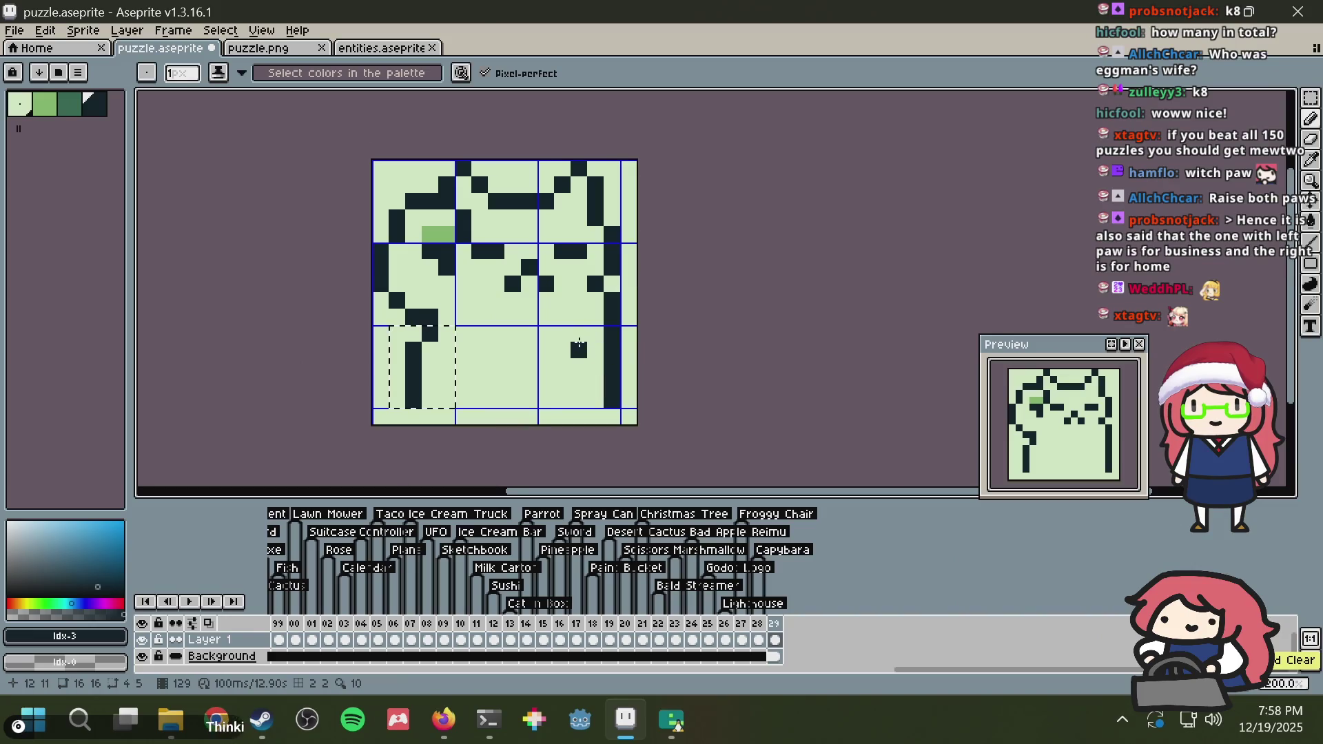
key("ctrl+d")
Step: Select all and delete the lucky-cat drawing, then save puzzle.aseprite
left_click(563, 347)
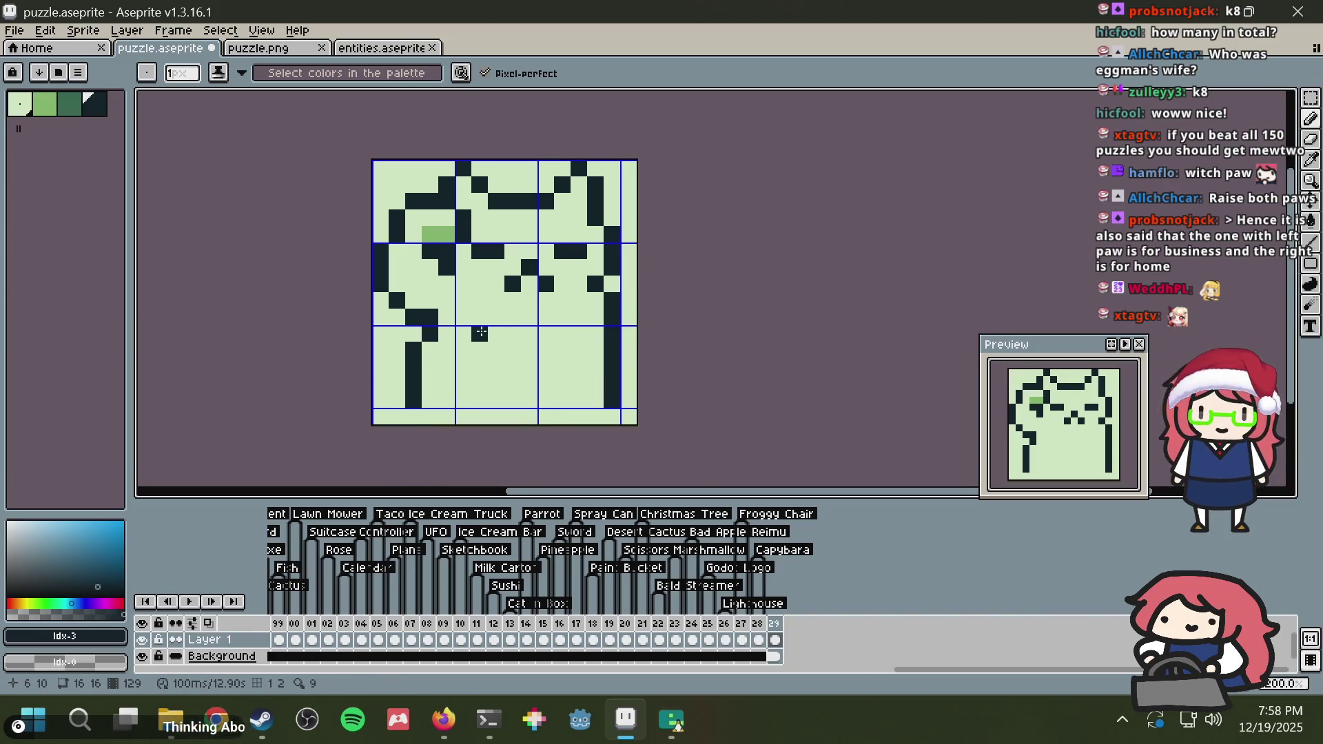
scroll(615, 270, "down", 2)
scroll(616, 270, "up", 2)
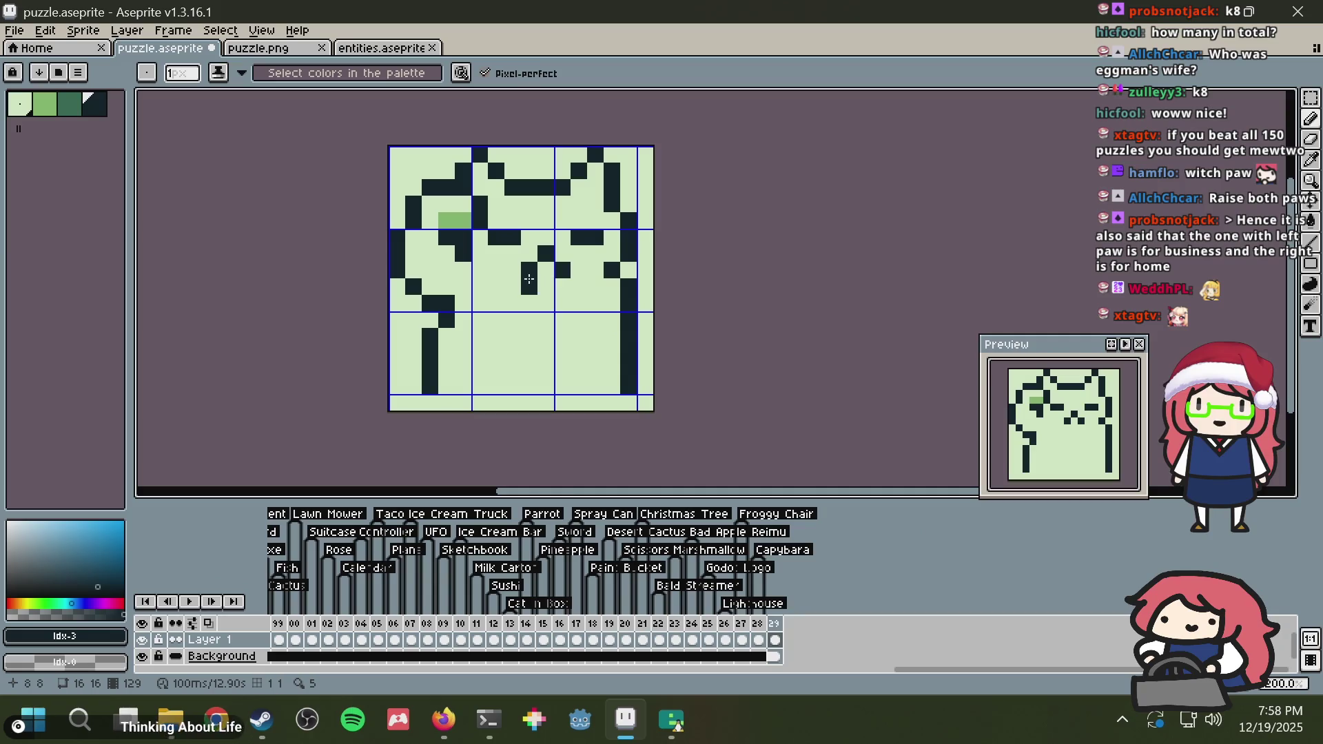
left_click_drag(522, 278, 497, 327)
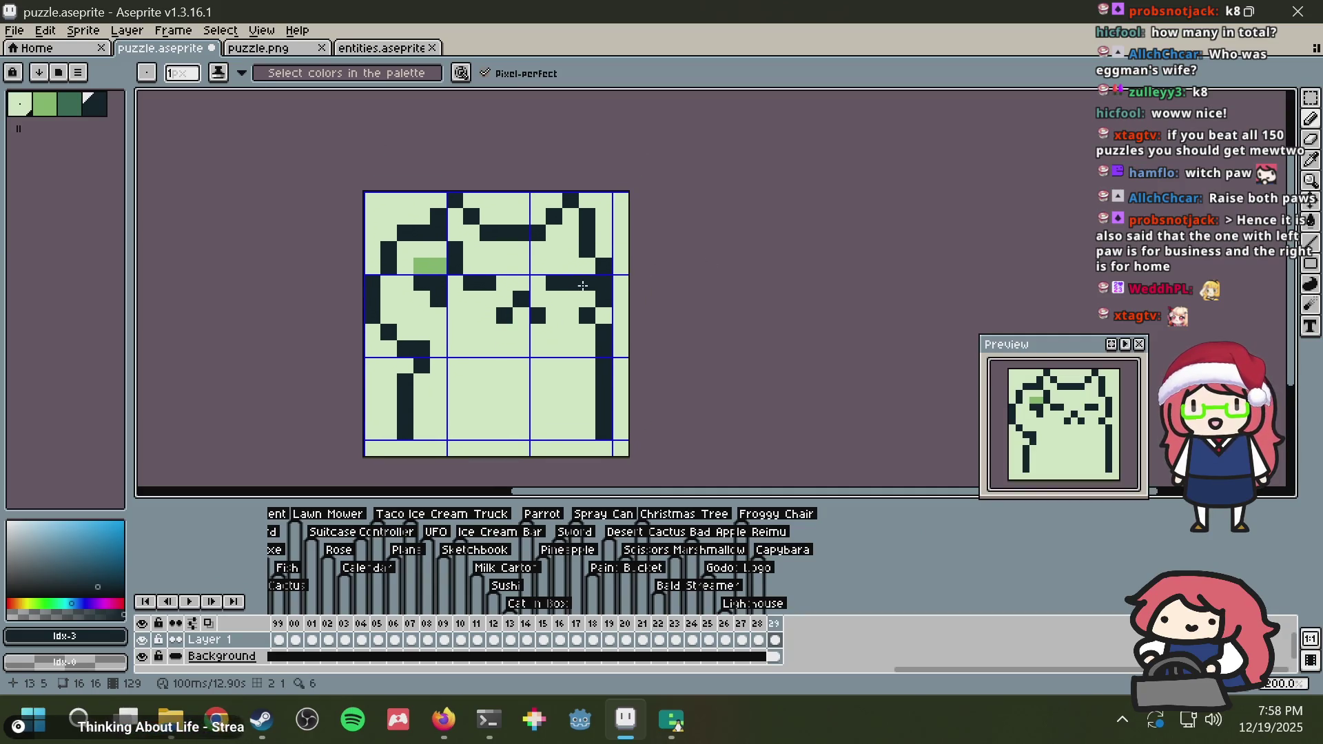
key("ctrl+a")
key("Delete")
key("ctrl+s")
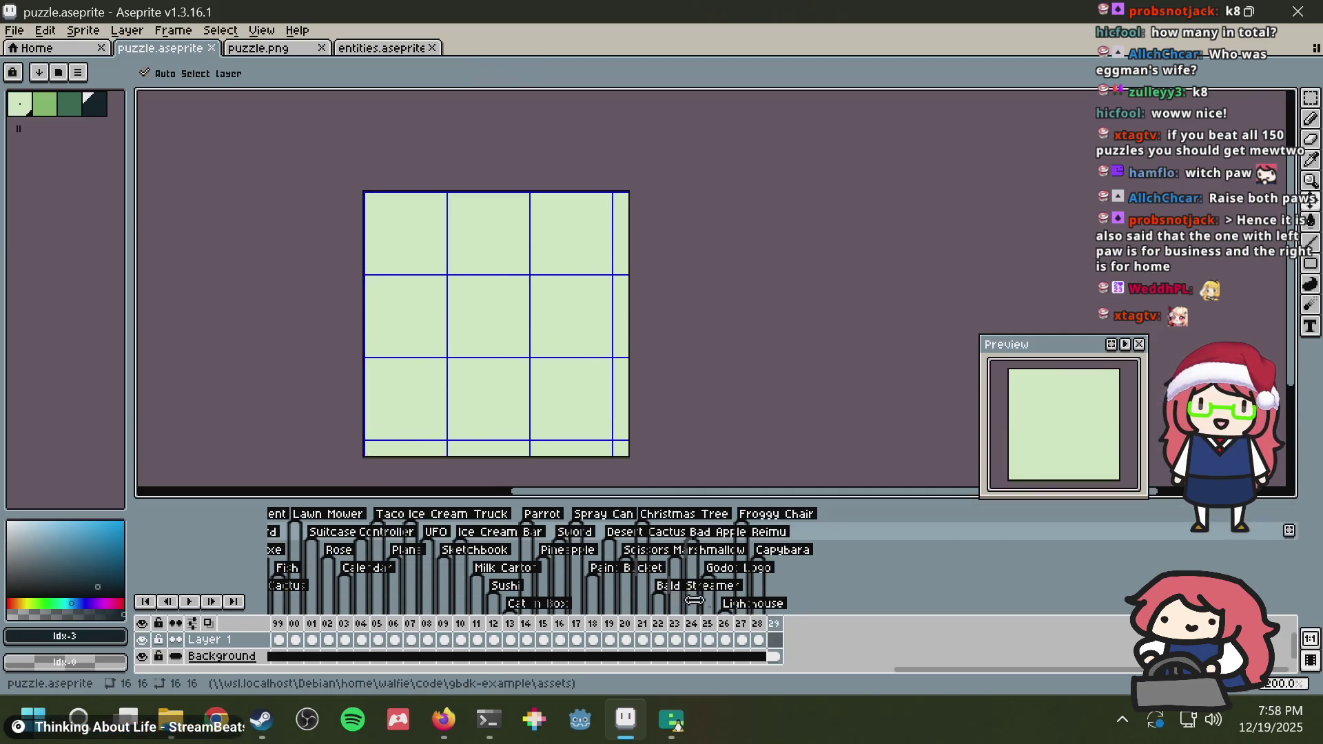
Step: Open frame 29's context menu and cancel the accidentally opened Tag Properties dialog
right_click(776, 630)
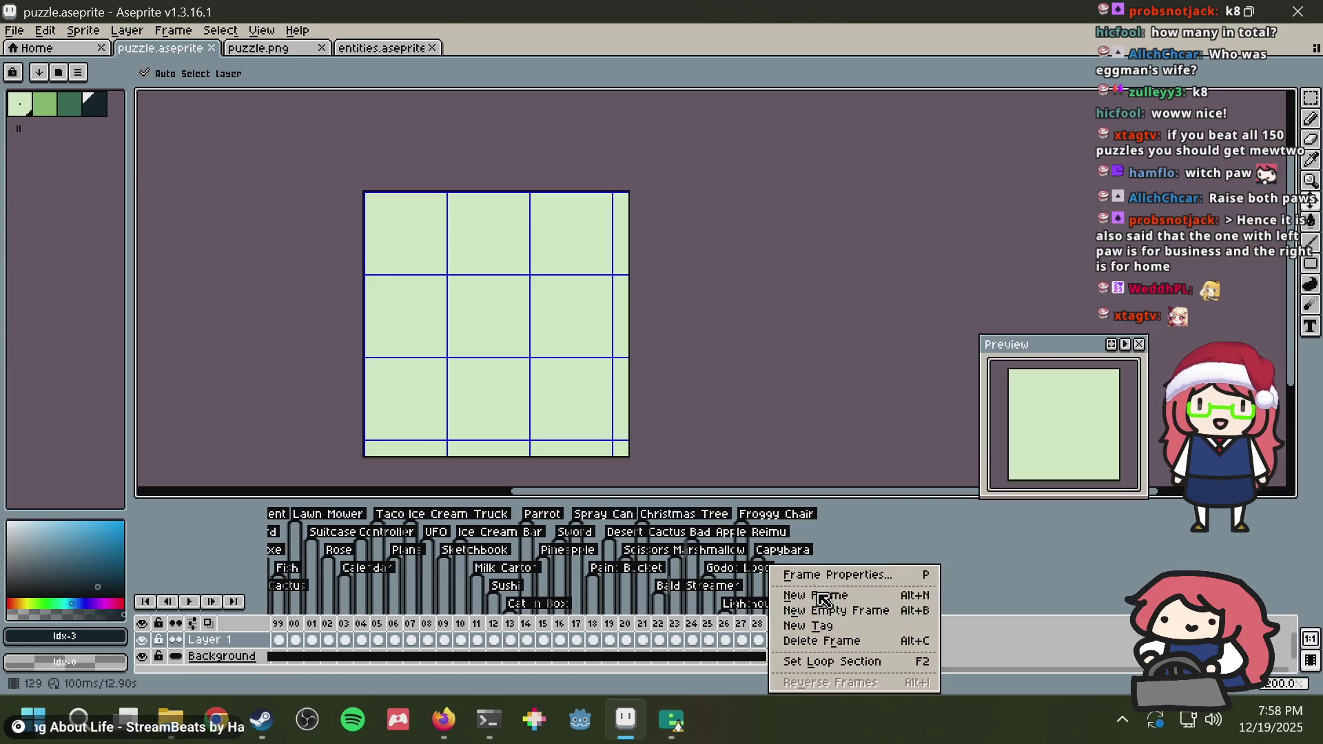
left_click(810, 623)
key("Escape")
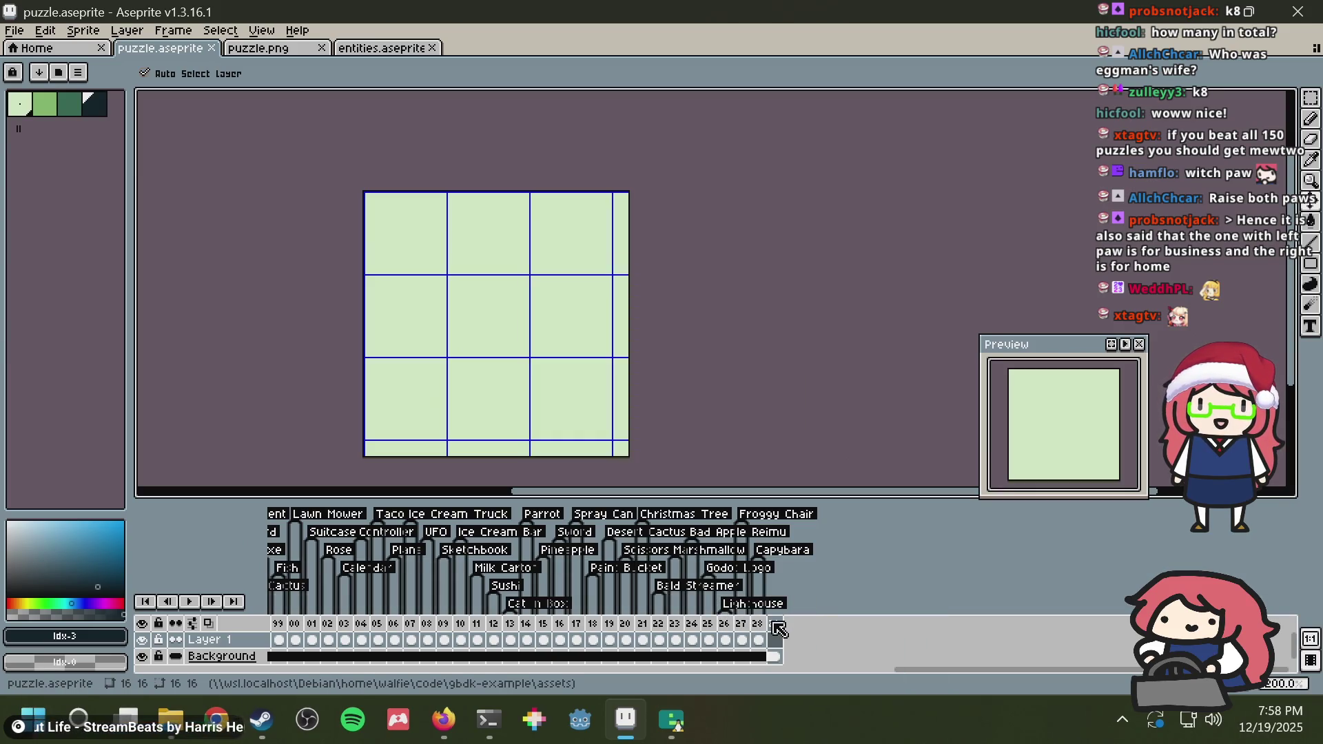
Step: Delete the blank frame 29 and bring the terminal to the front
right_click(777, 627)
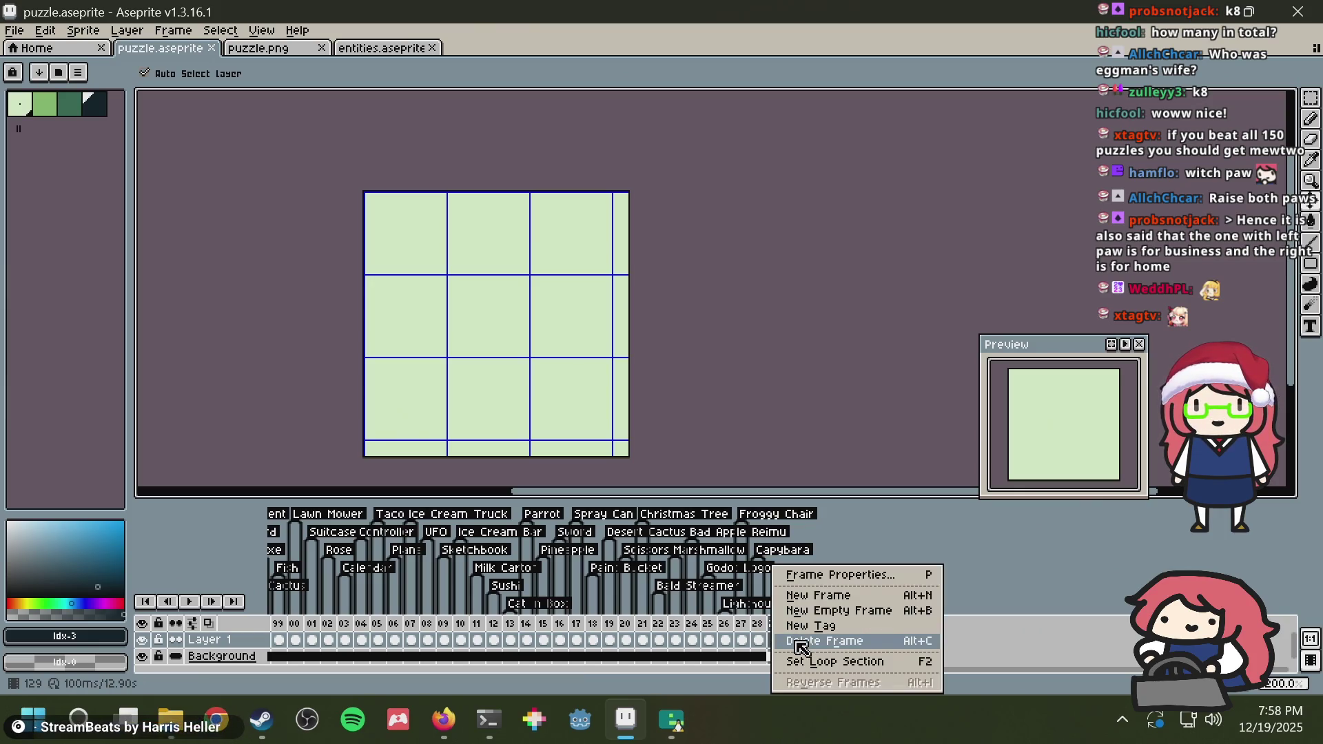
left_click(799, 637)
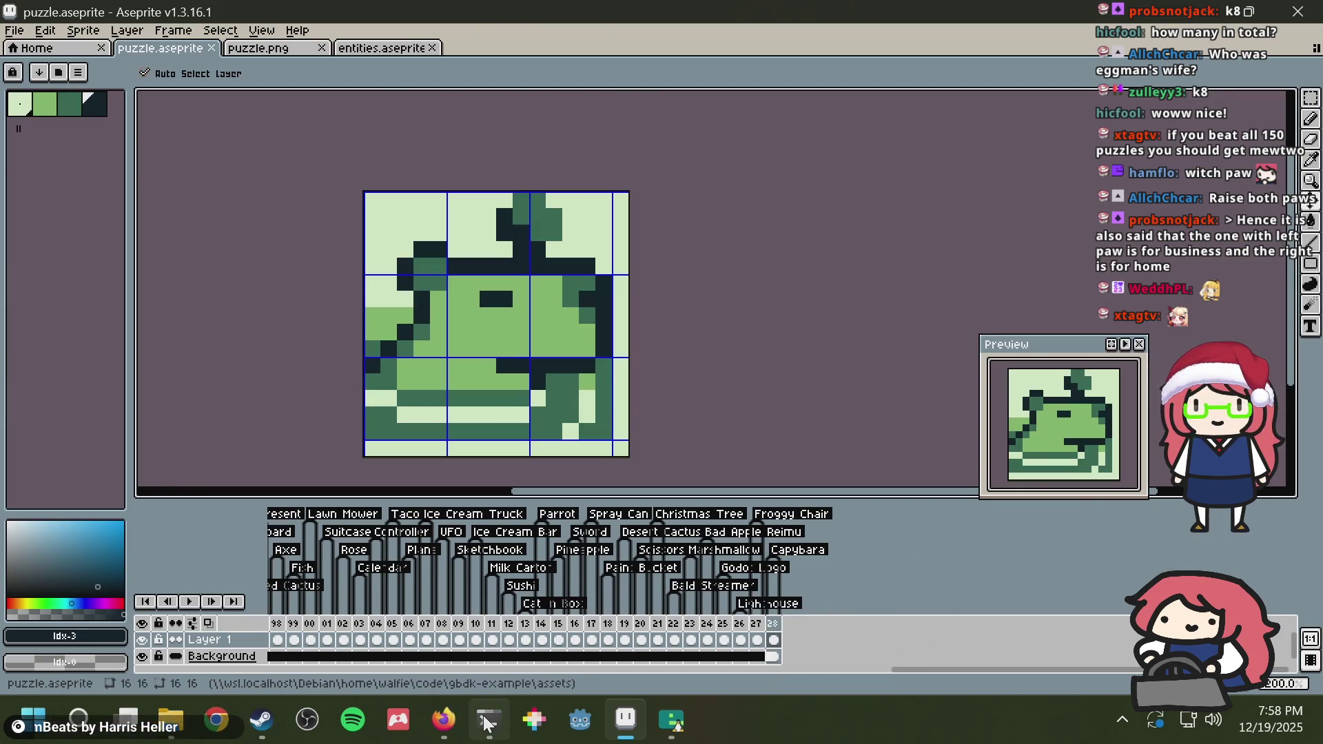
left_click(489, 720)
Step: Prefix the prompt to form a git commit -am "Add puzzles" command
type("git commit ")
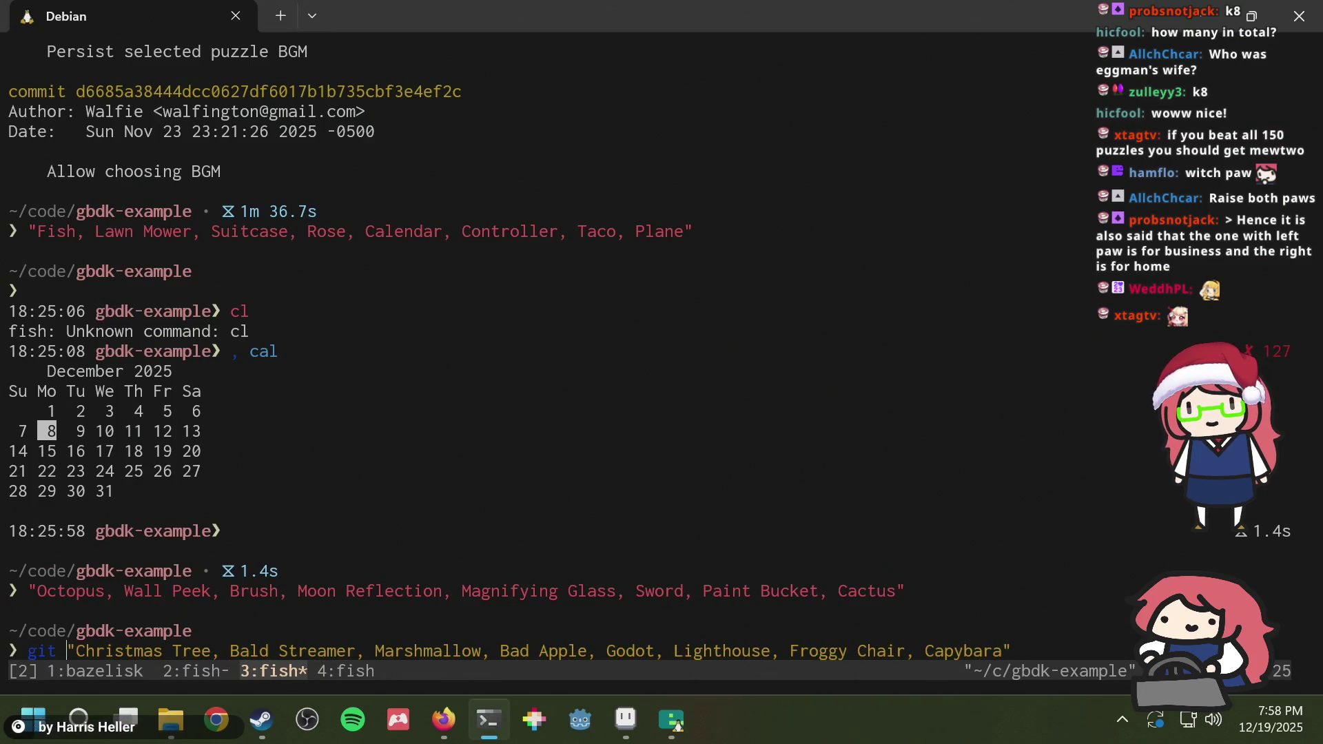
type("-am")
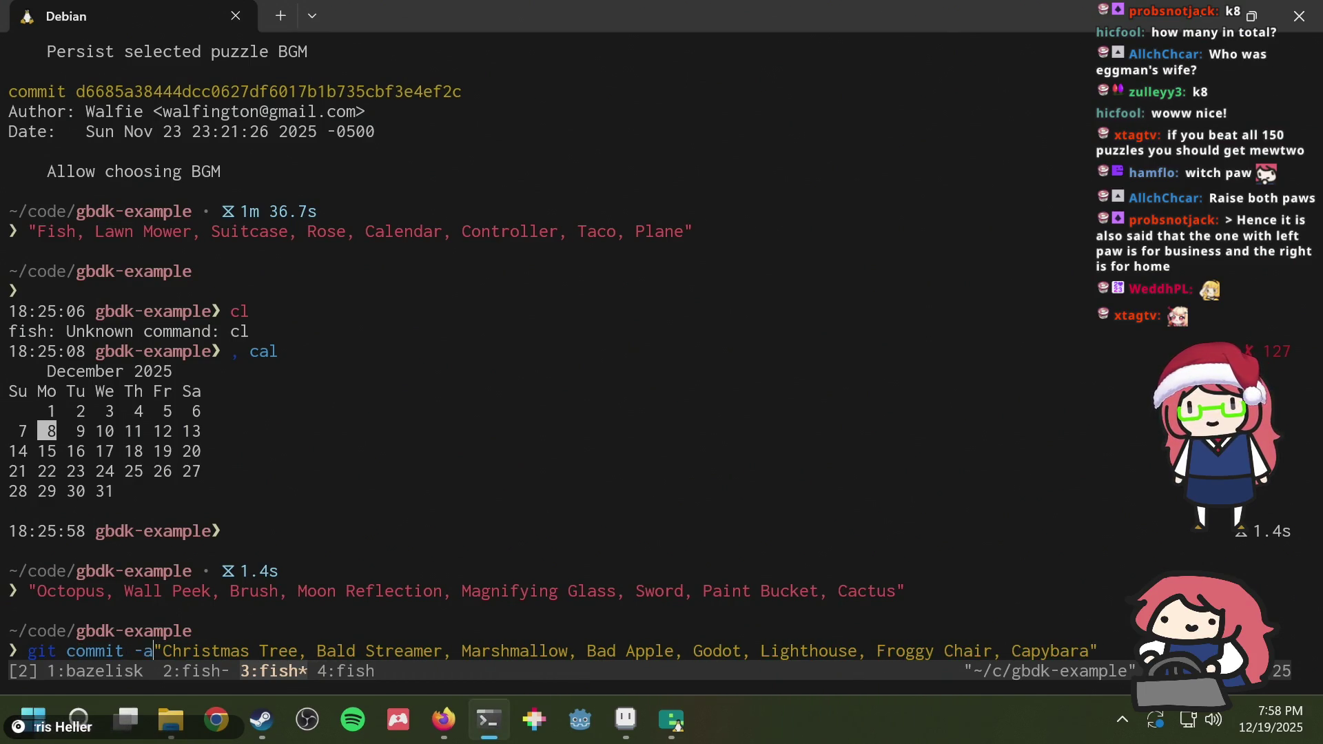
key("Right")
type("Add puzzles")
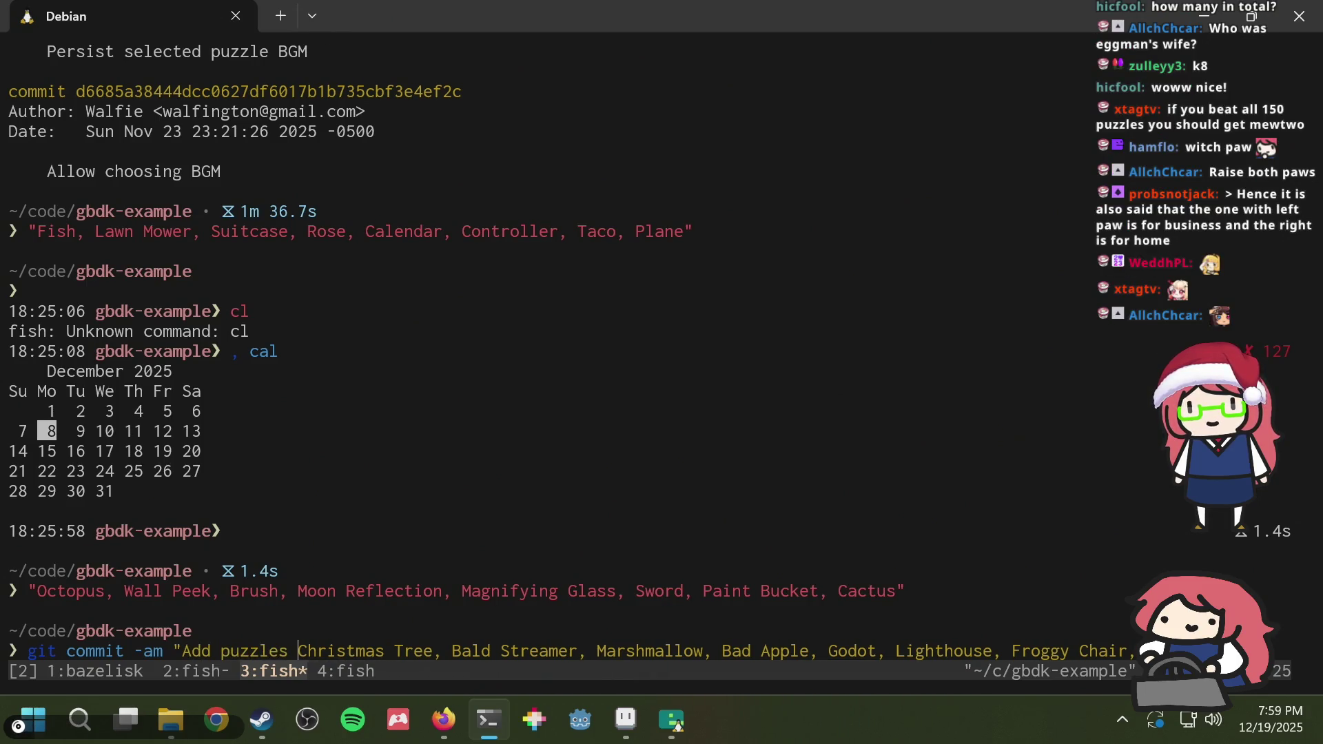
Step: In tmux window 2, rerun bazel run //:emulator from the history search for 'run'
key("ctrl+b")
key("2")
key("ctrl+r")
type("run")
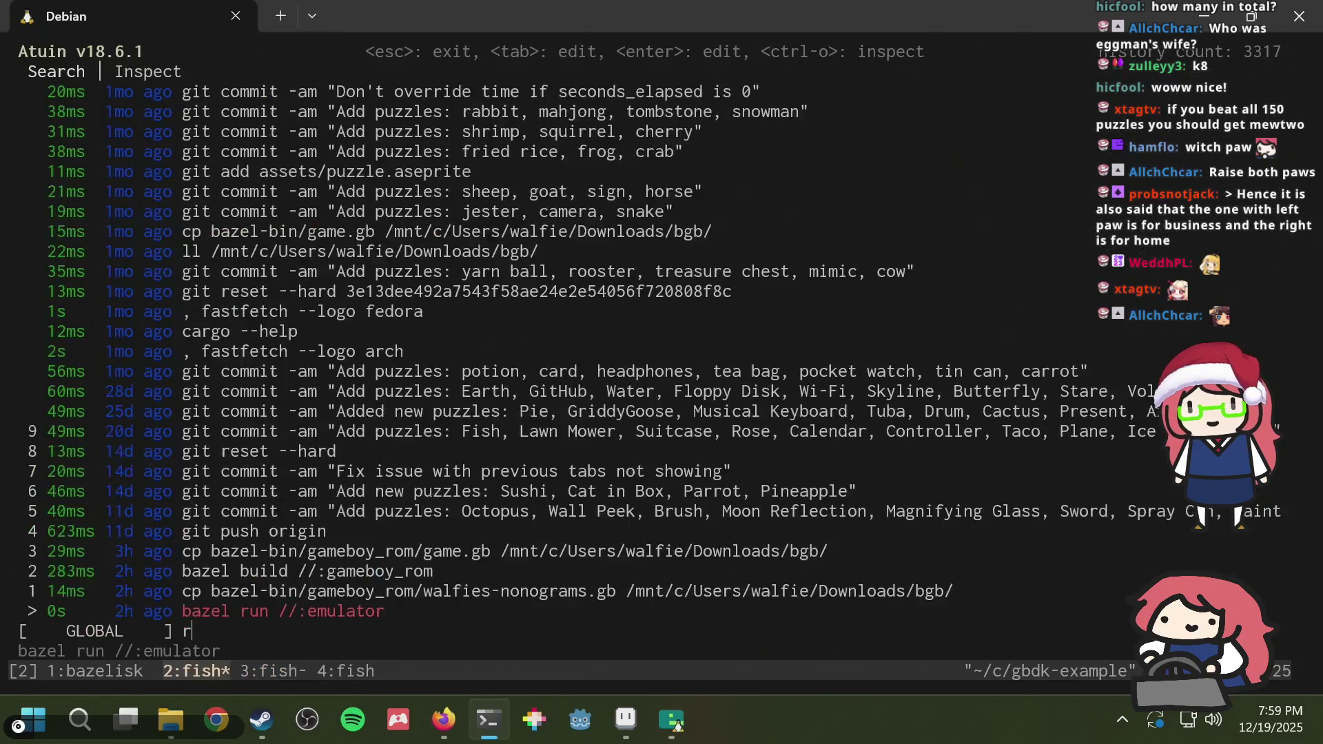
key("Return")
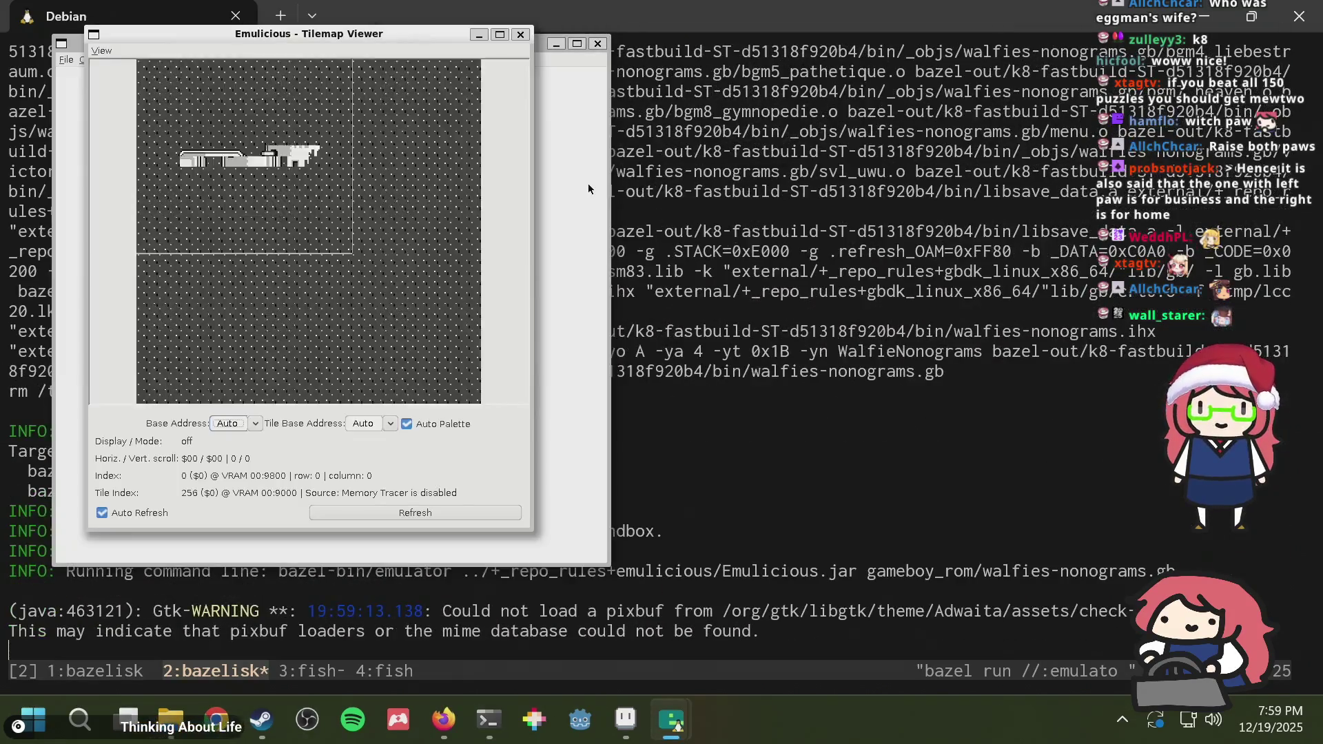
Step: Start puzzle level 128 from Emulicious's level select, then stop the emulator with Ctrl+C
left_click(587, 228)
key("Return")
key("Down")
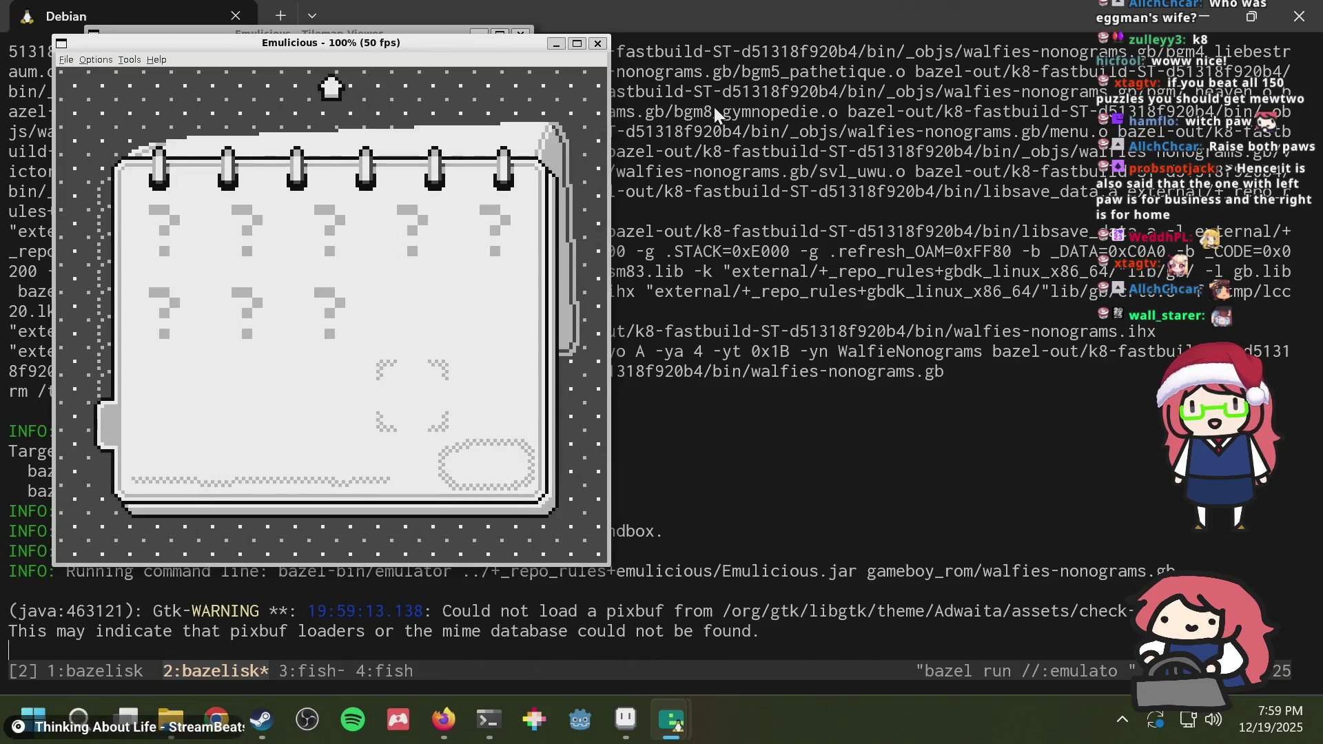
key("Return")
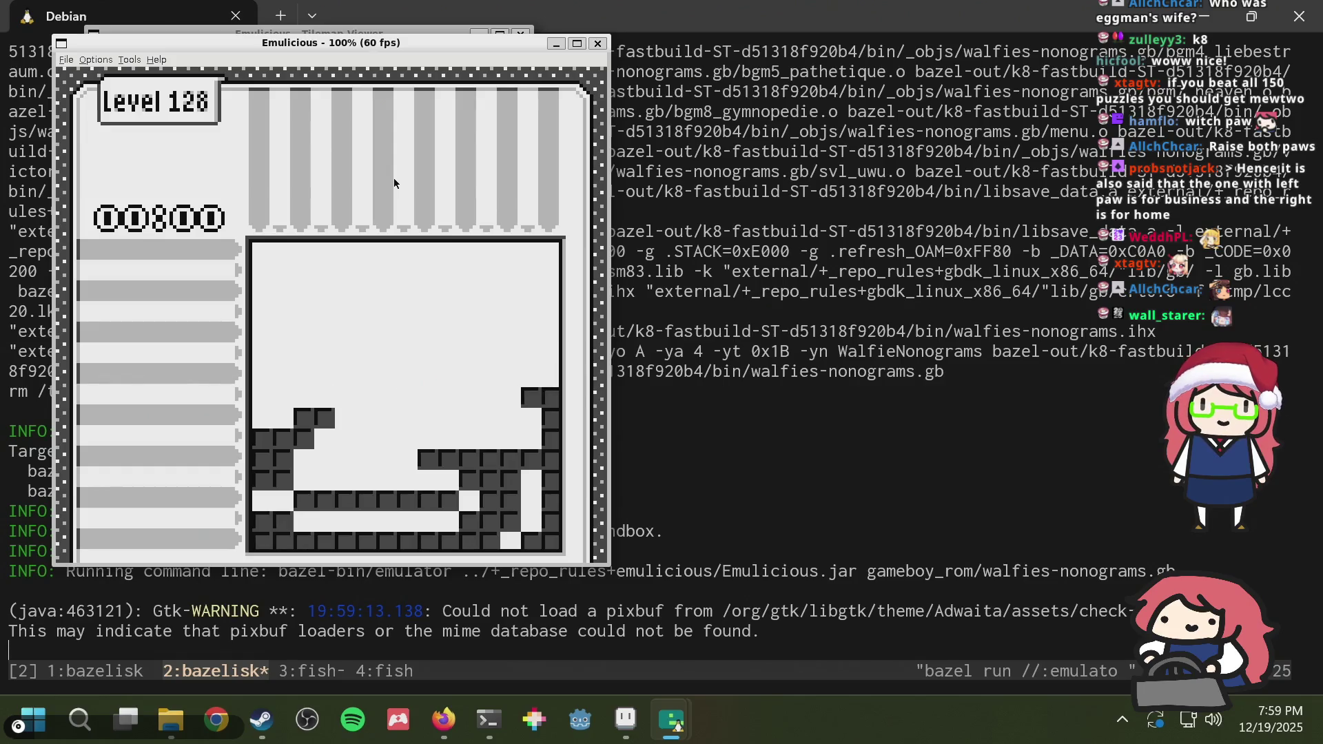
left_click(973, 208)
key("ctrl+c")
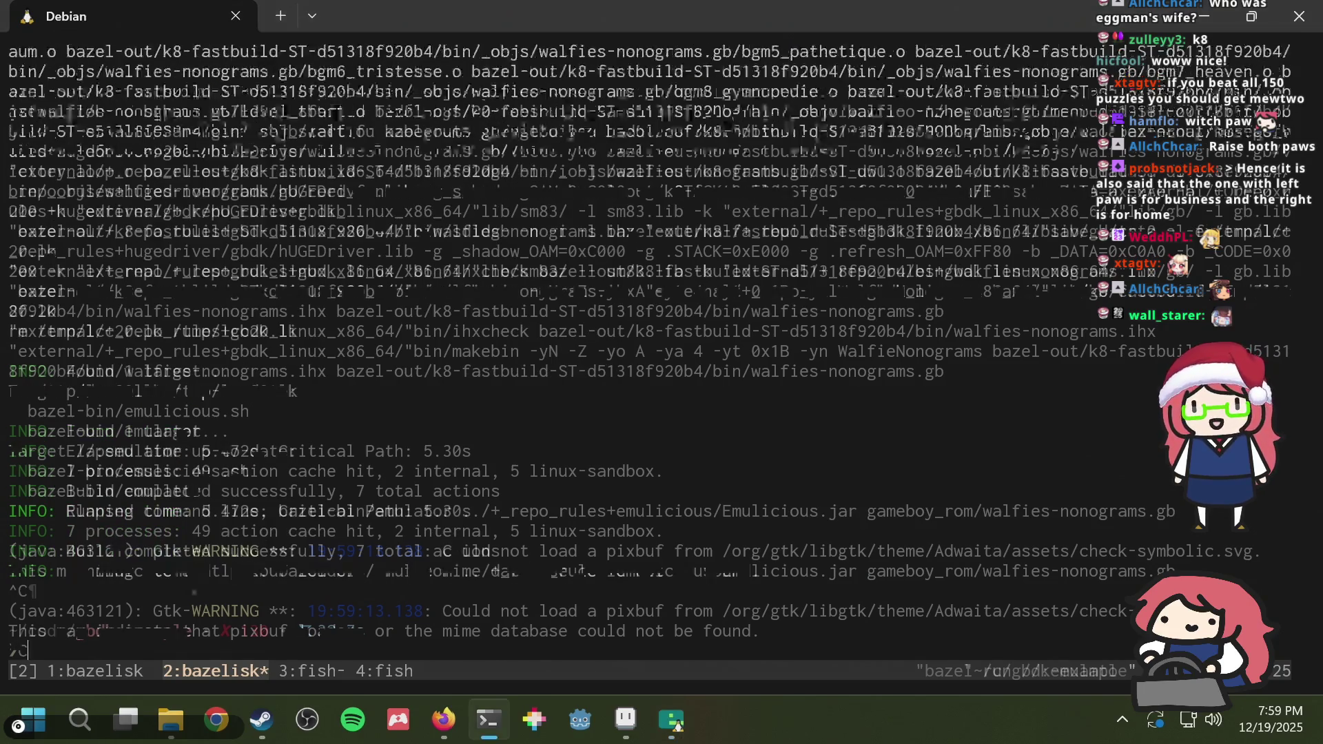
Step: In tmux window 3, run the 'Add puzzles' commit and git push origin
key("ctrl+b")
key("n")
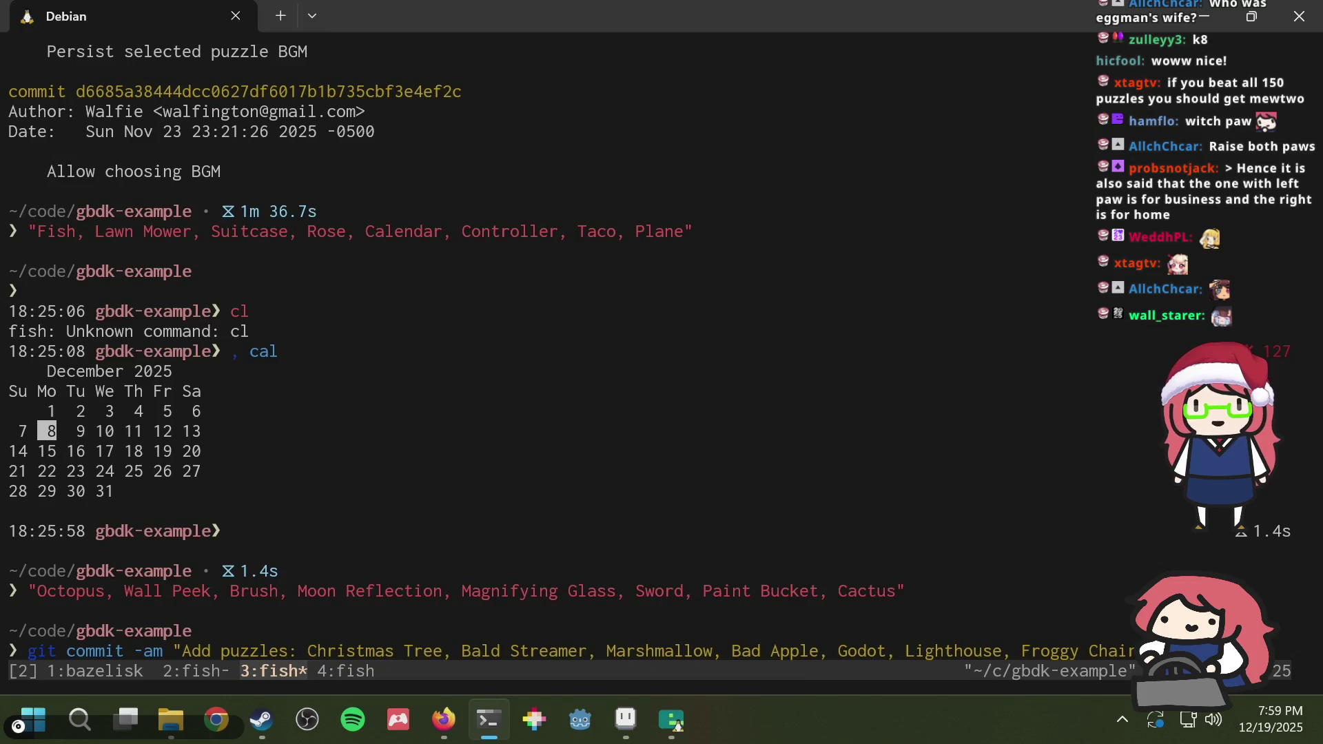
key("Return")
type("git push origin")
key("Return")
Step: Check the git log, exit it, and return to Aseprite
type("git log")
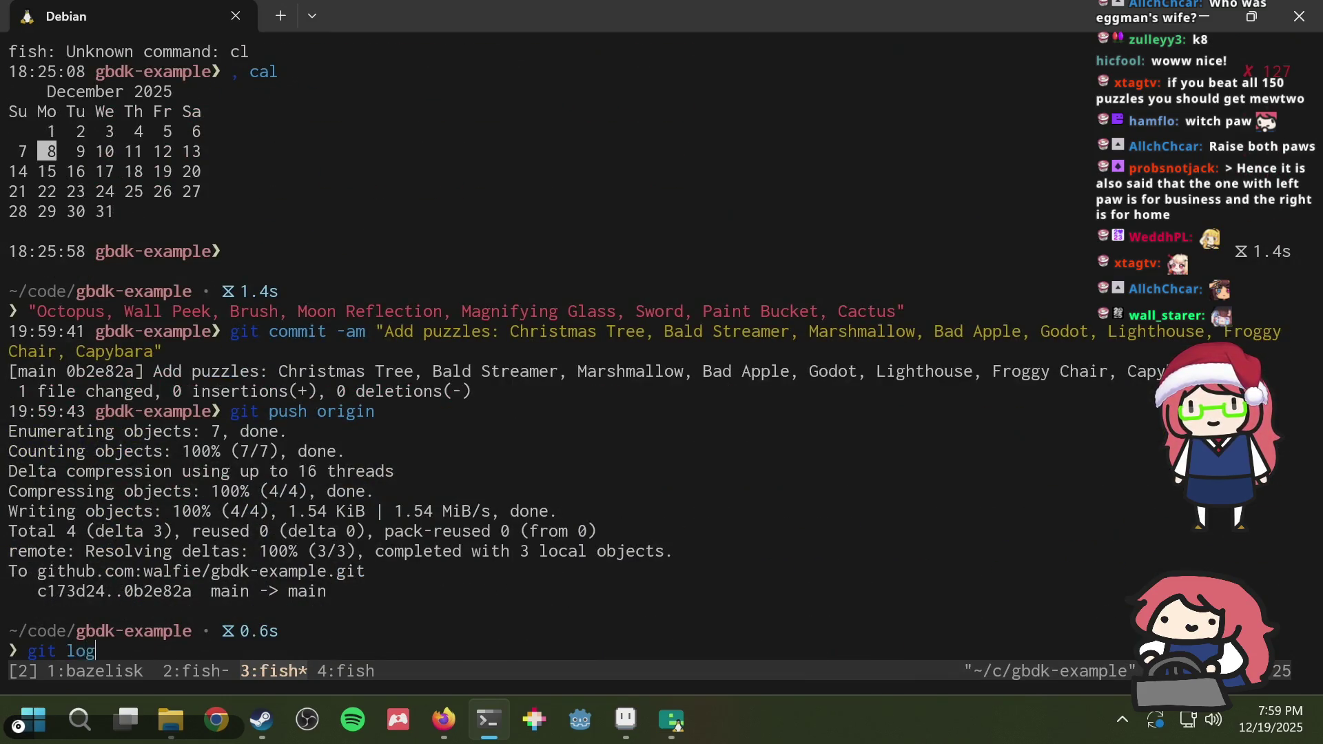
key("Return")
key("q")
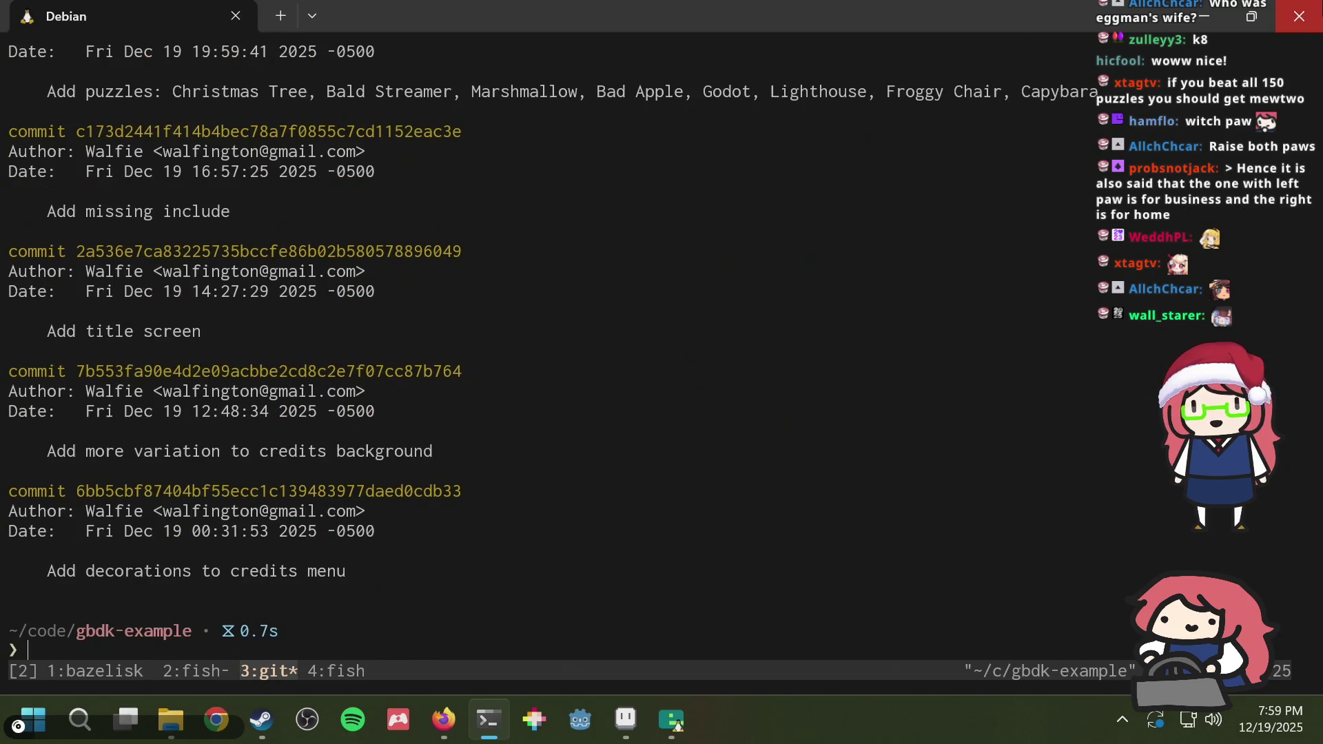
key("alt+Tab")
Step: Review puzzle frames 20–24, including the Christmas tree and silhouette, then close Aseprite
key("b")
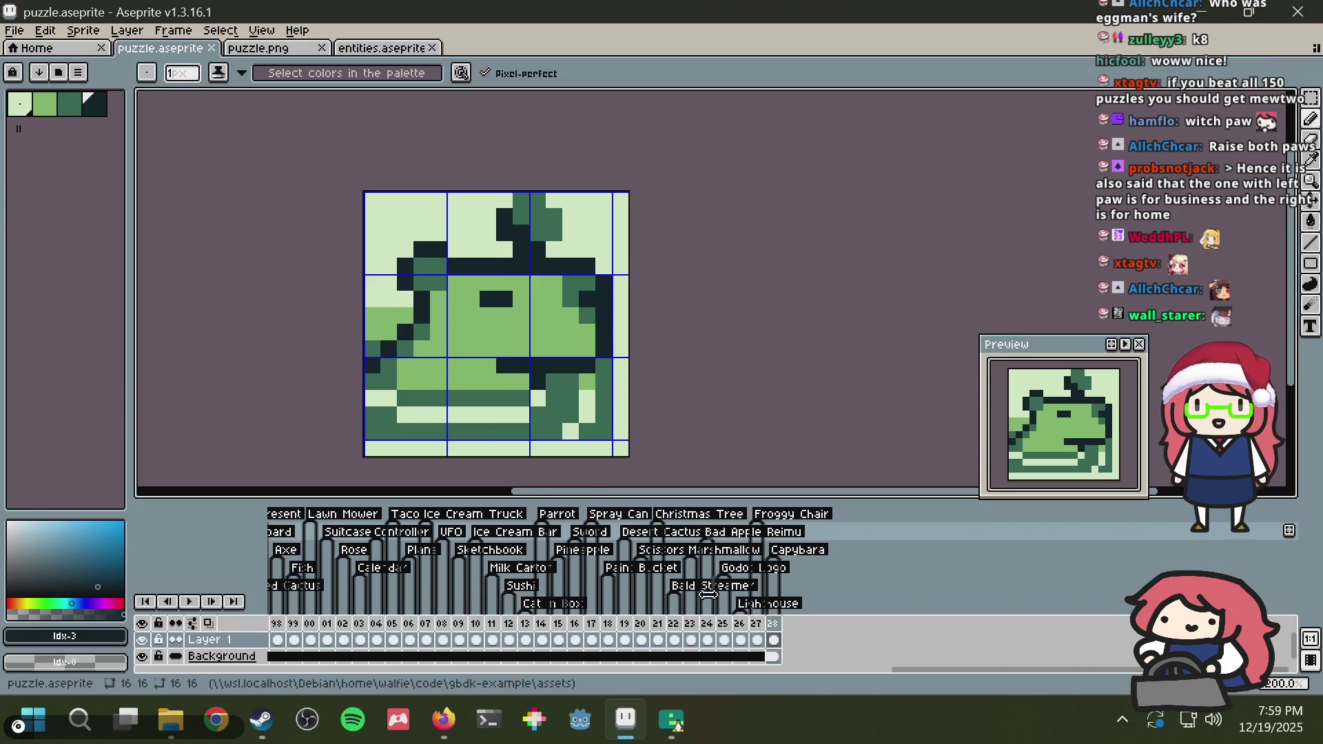
left_click(643, 641)
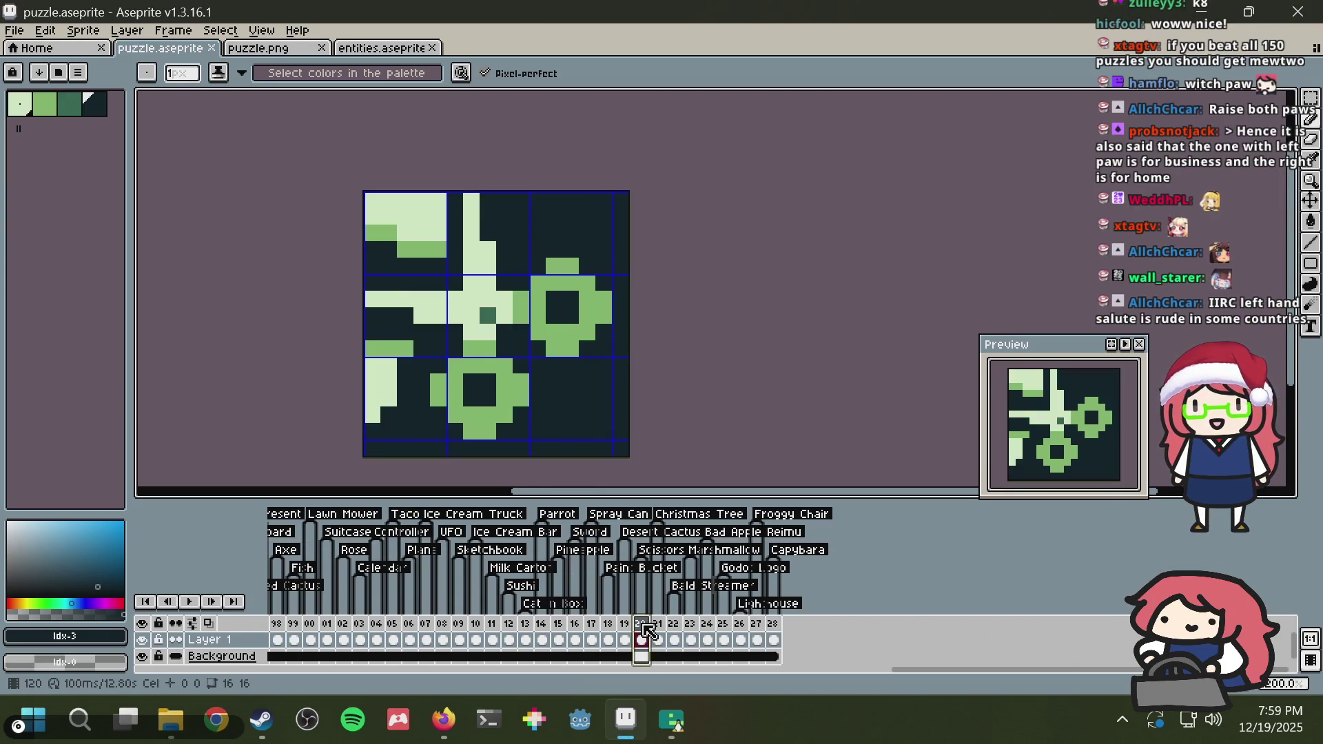
left_click(664, 624)
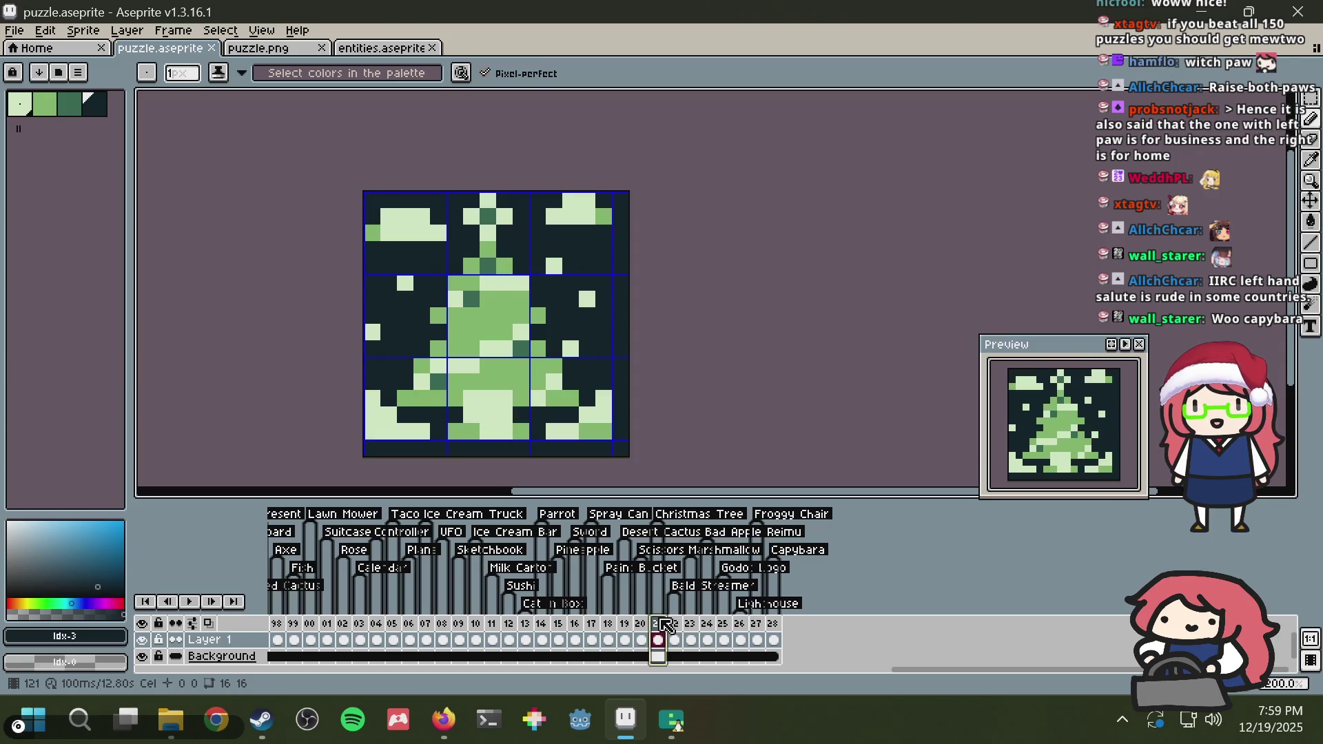
left_click(688, 624)
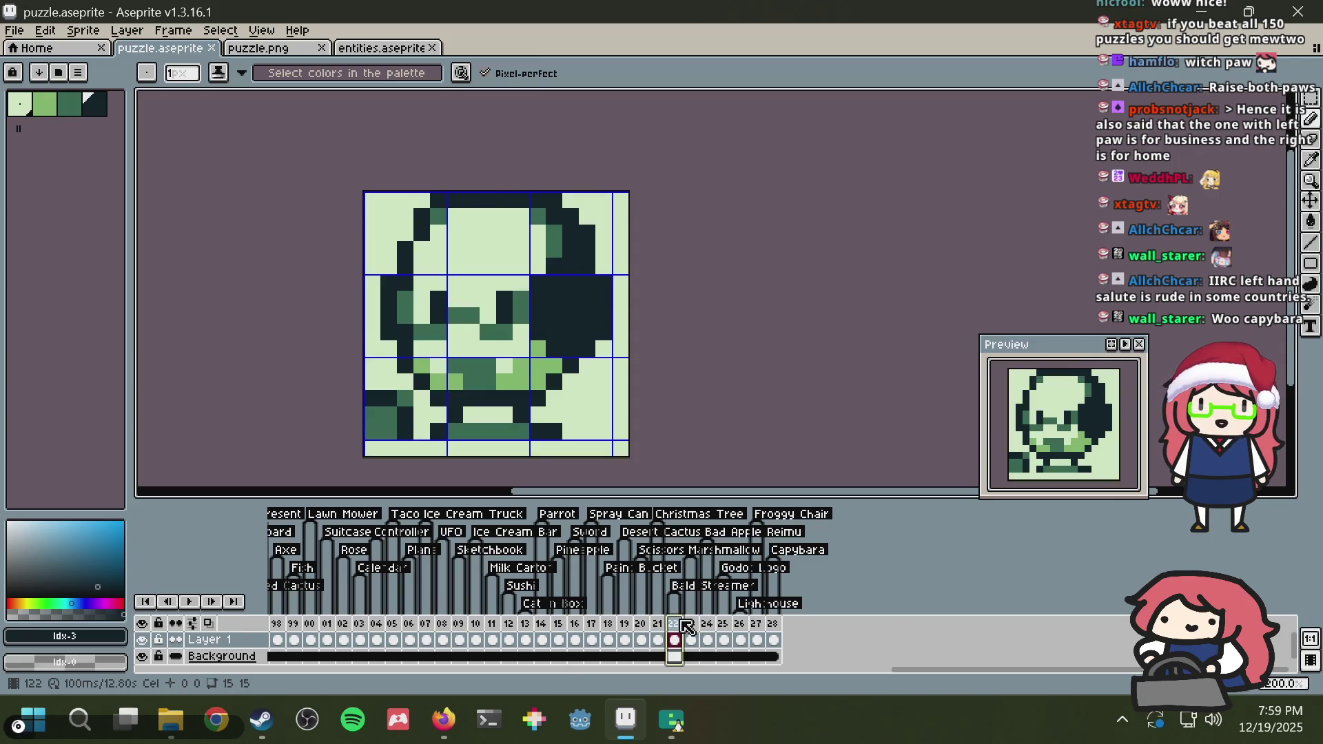
left_click(690, 624)
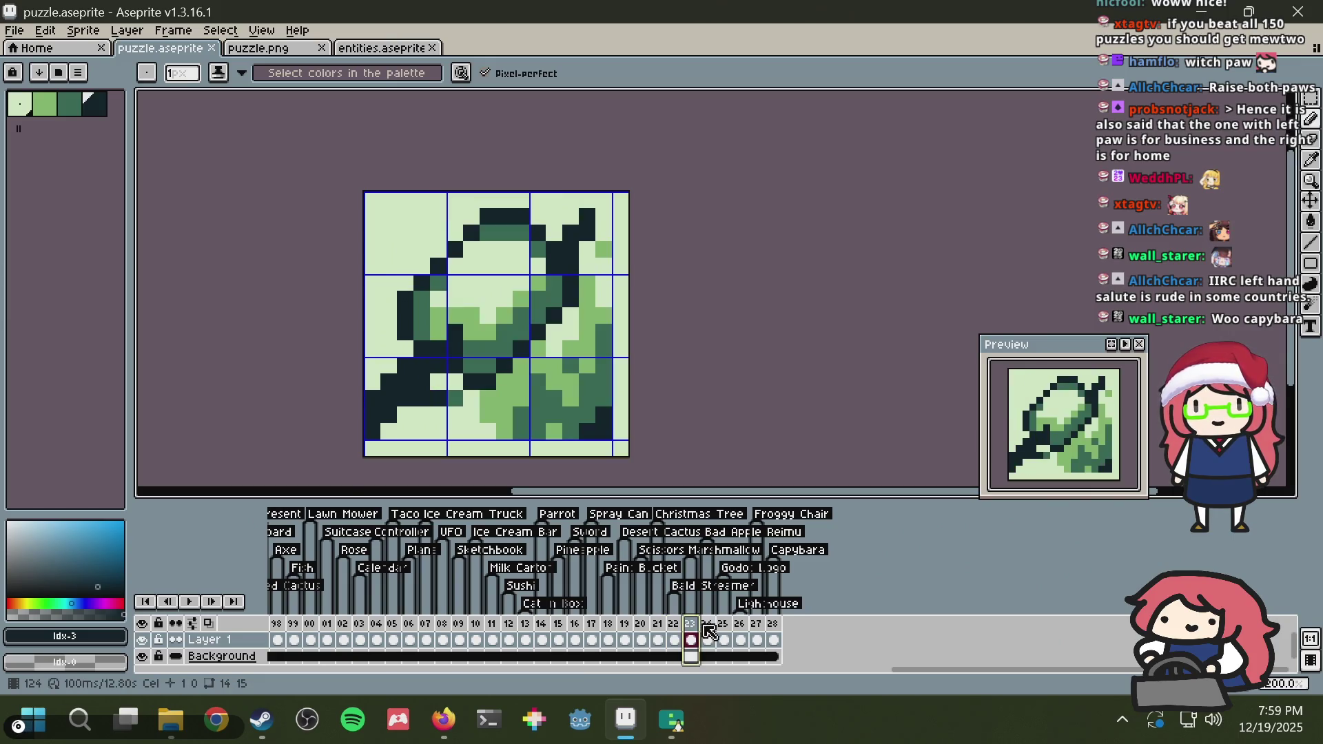
left_click(710, 625)
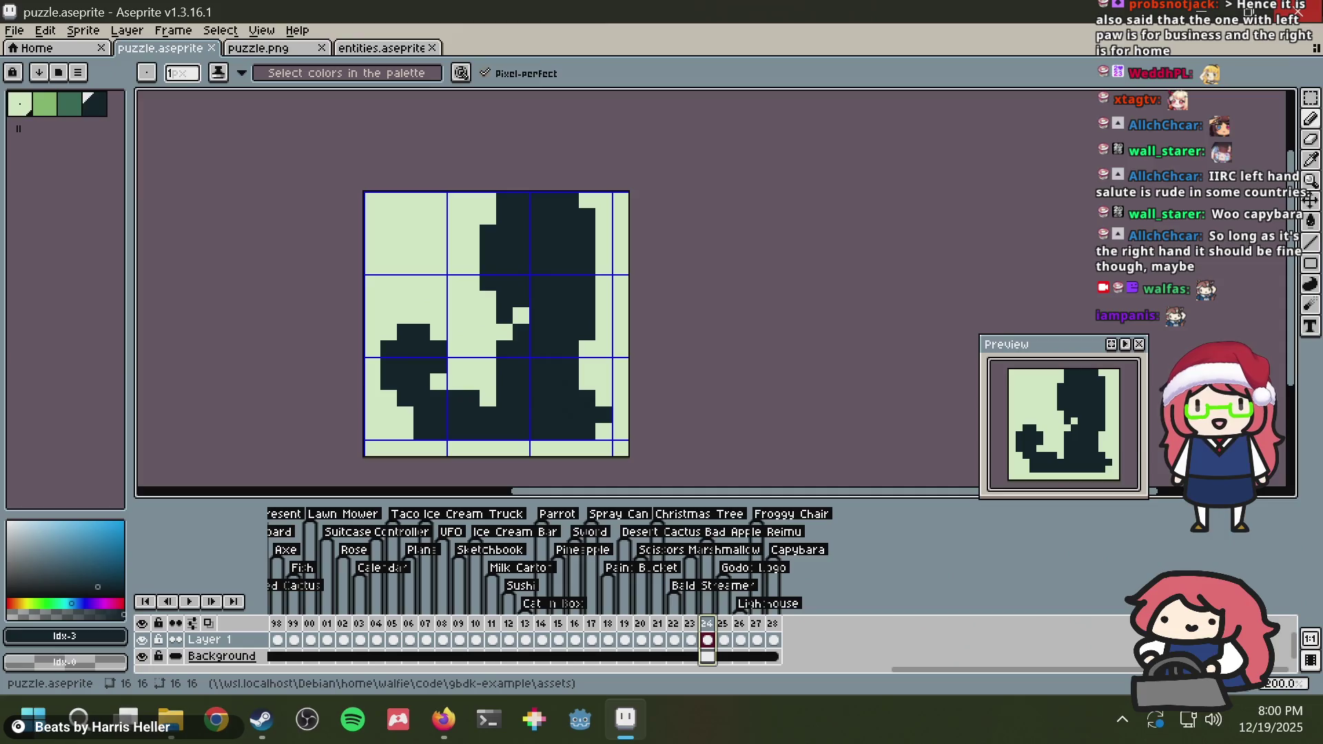
left_click(1298, 12)
left_click(1301, 23)
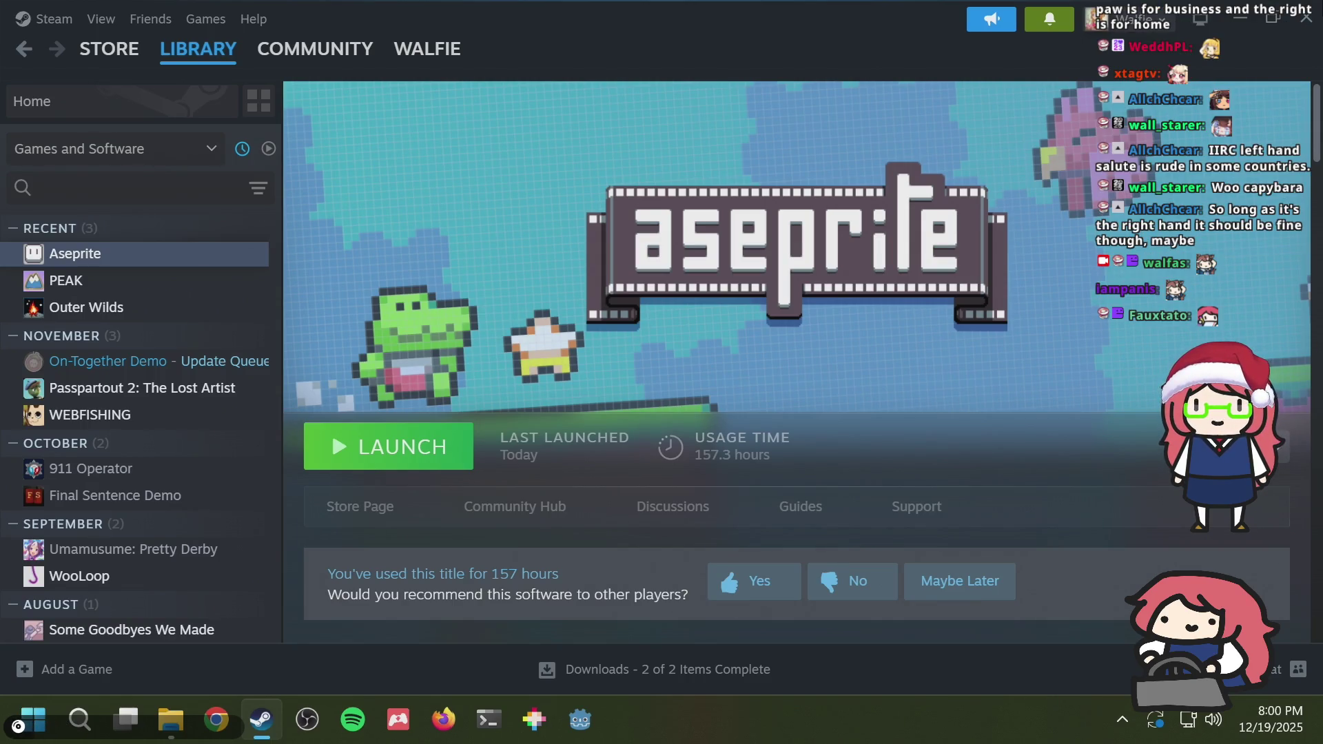
Step: Close the Steam library window
left_click(1305, 17)
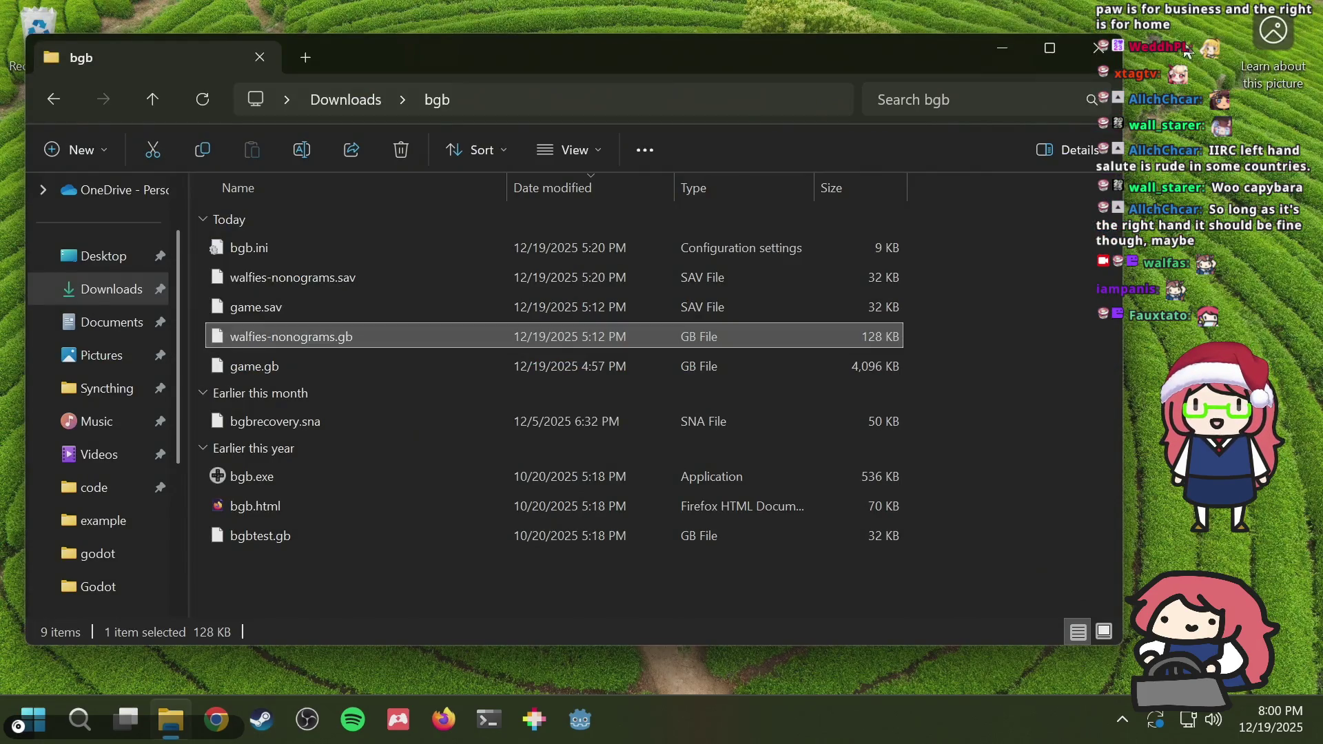
Step: Close the Downloads\bgb File Explorer window
left_click(1099, 48)
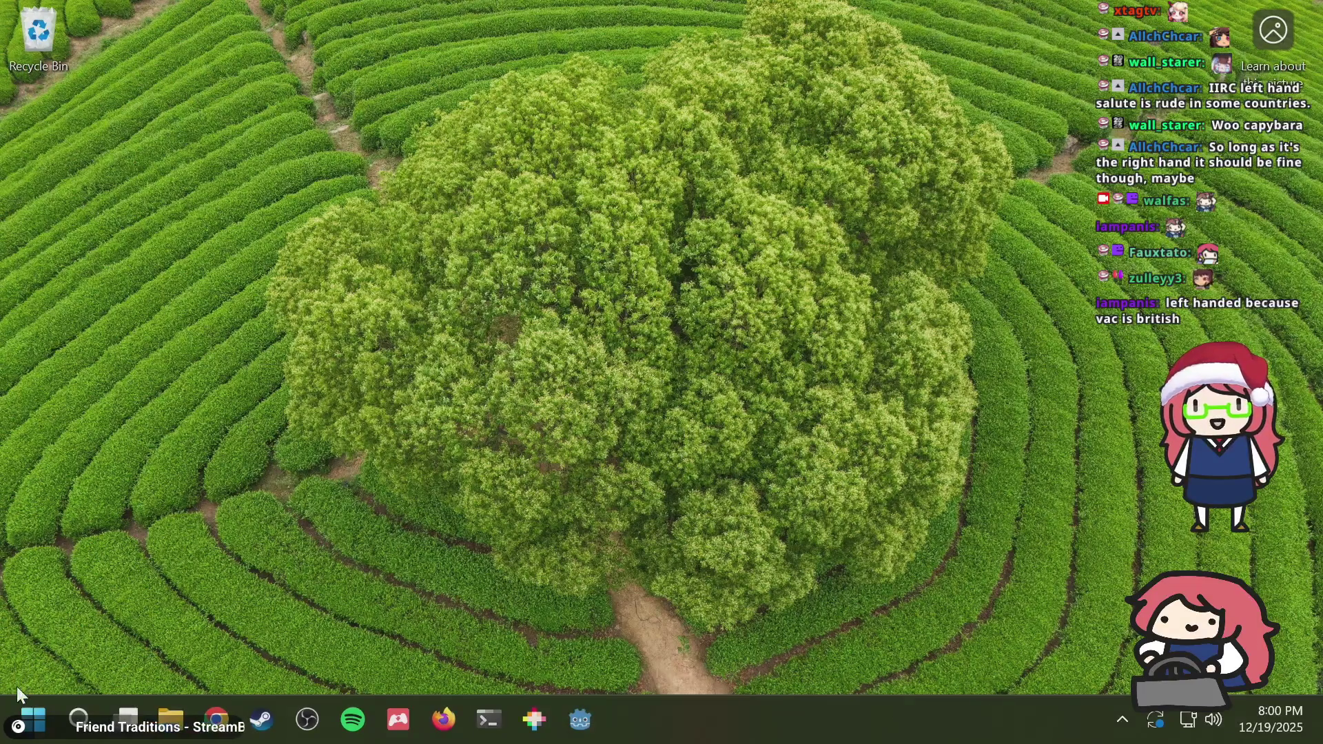
Step: Shut down Windows from the Start menu's power options
left_click(23, 713)
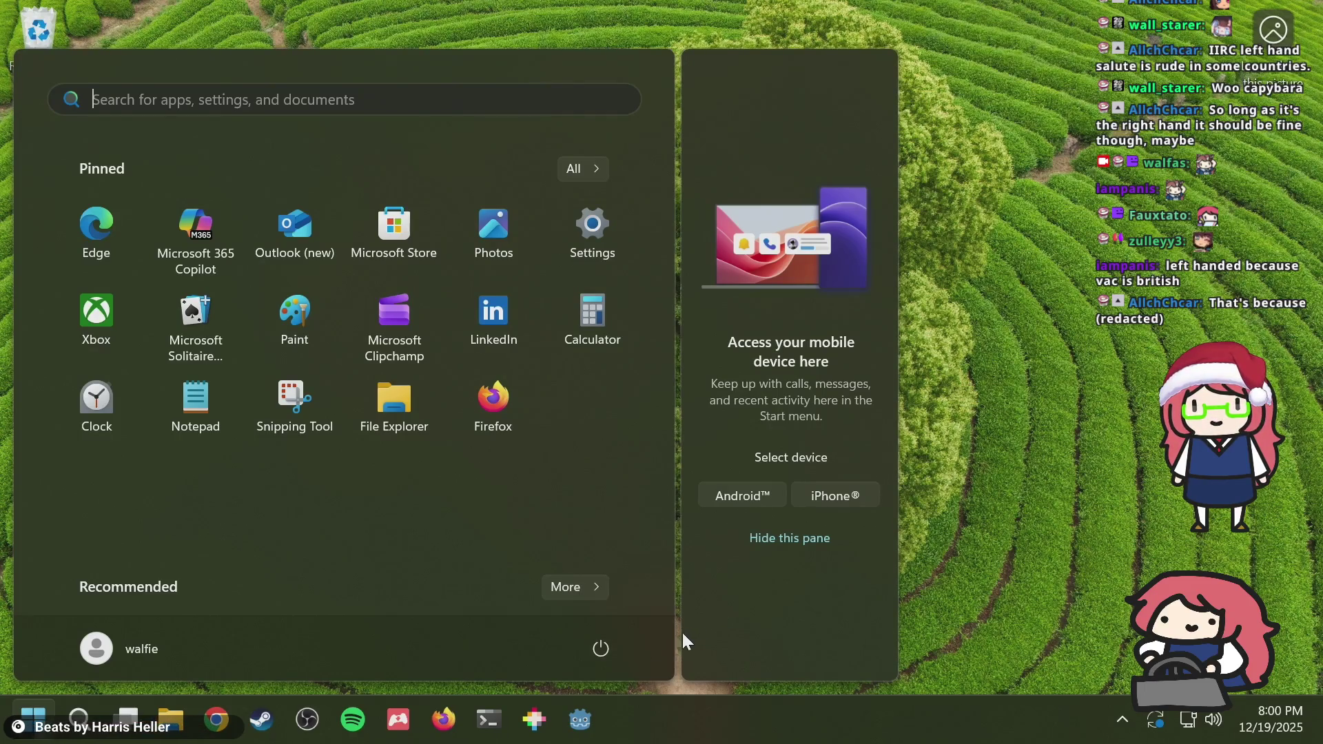
left_click(602, 646)
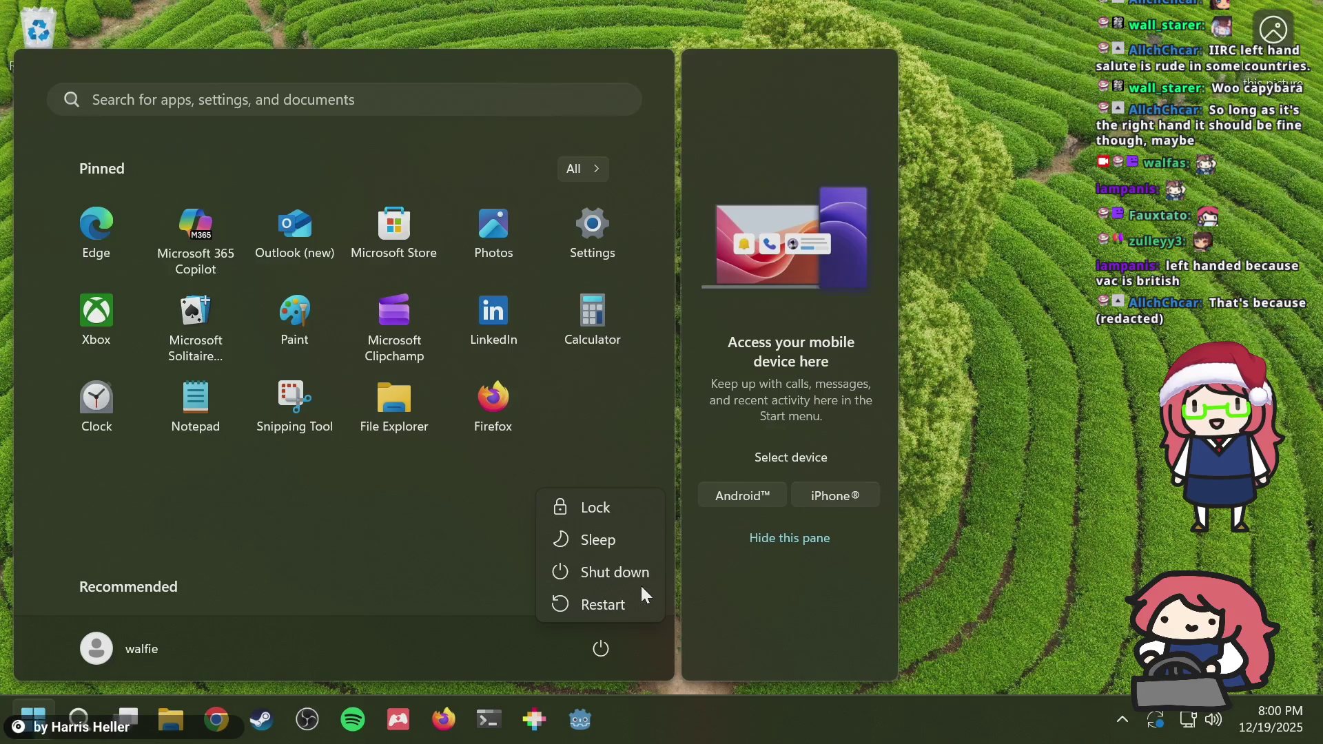
left_click(799, 620)
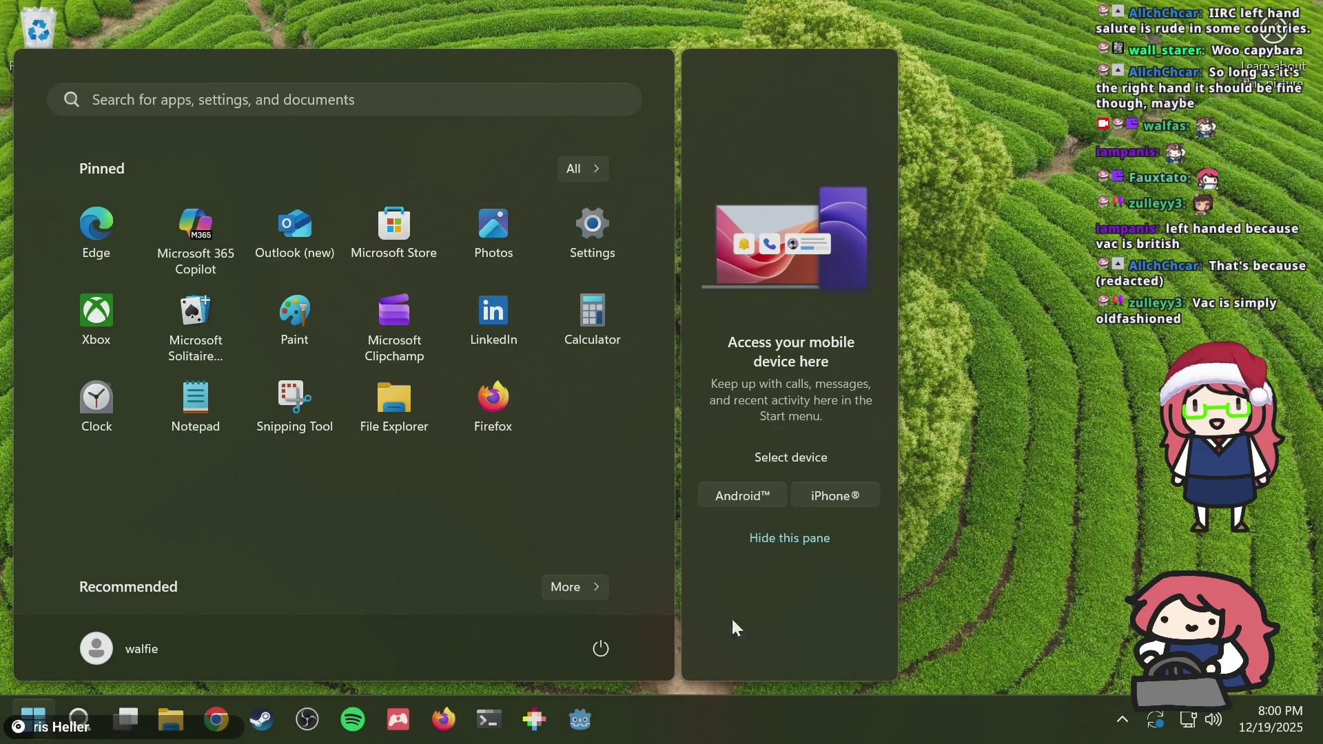
left_click(615, 637)
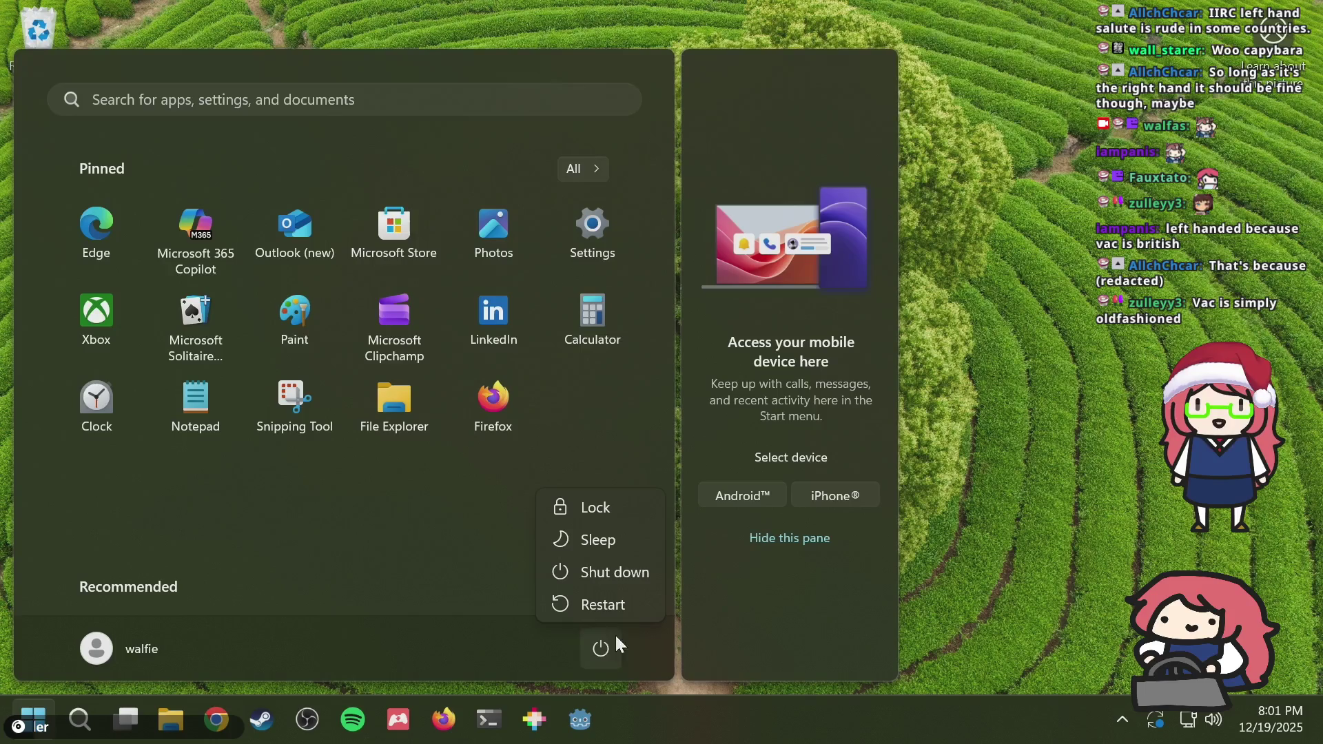
left_click(638, 568)
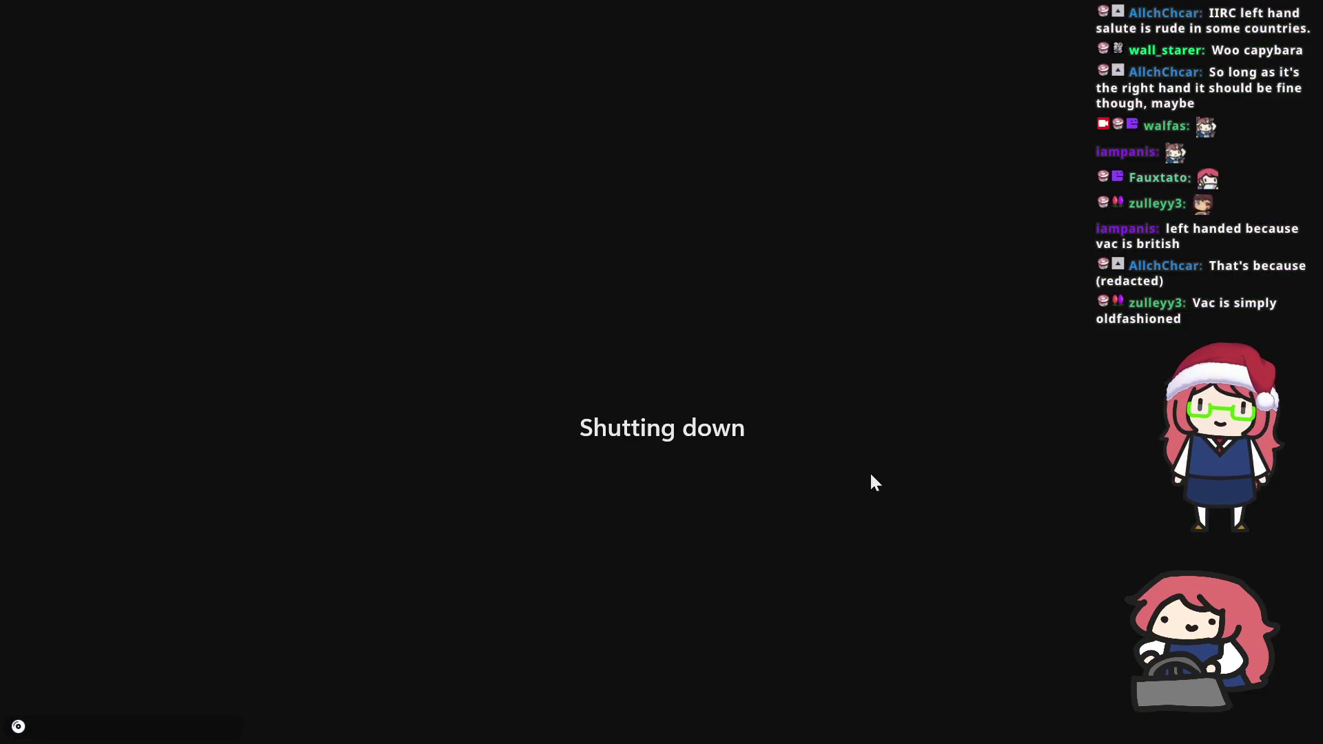